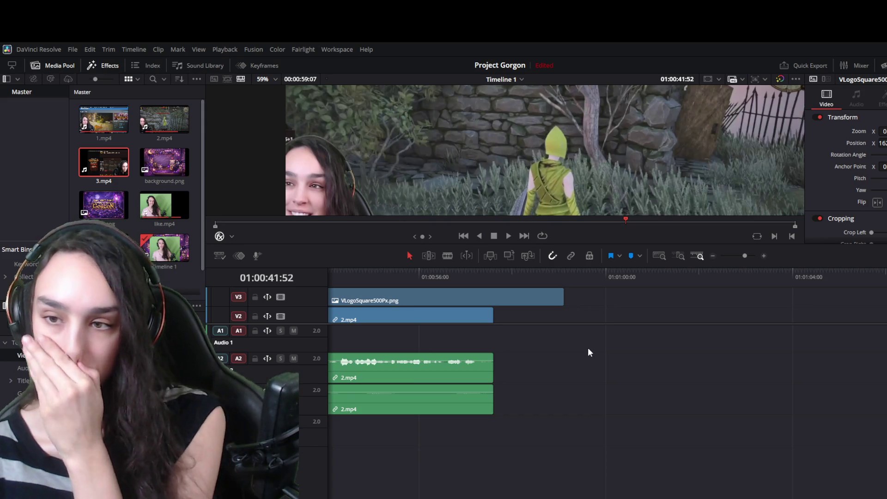
Play the end of the clips and give the video tracks more room.
scroll(166, 269, "down", 1)
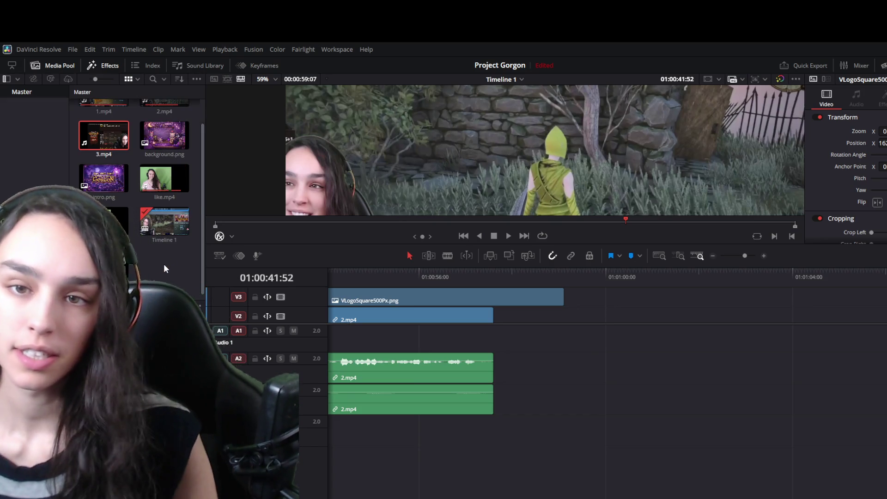
left_click(451, 272)
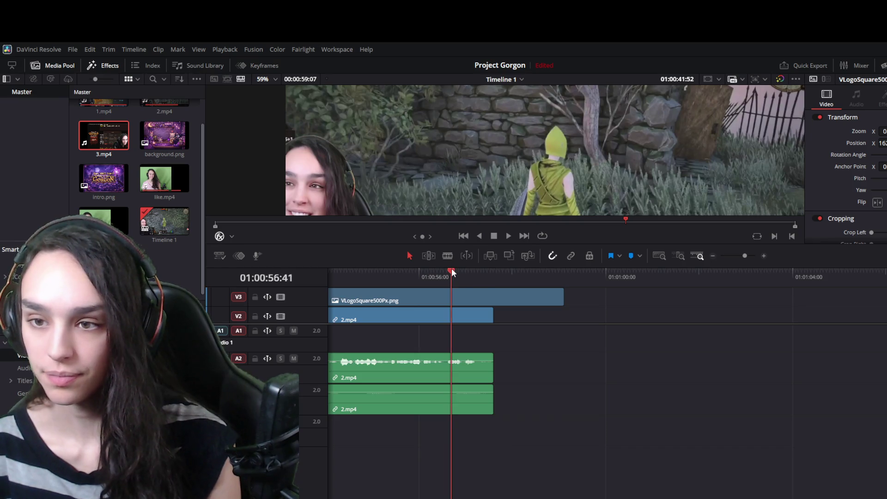
key("space")
key("space")
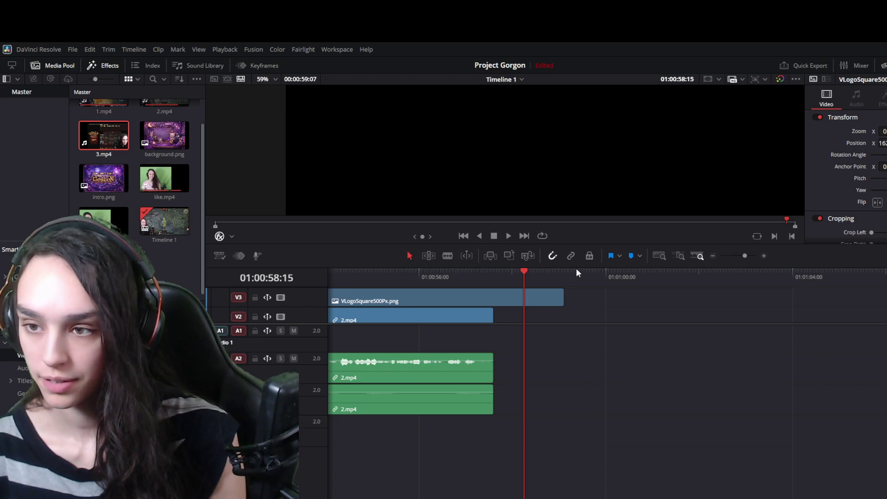
scroll(462, 457, "left", 3)
scroll(598, 428, "down", 3)
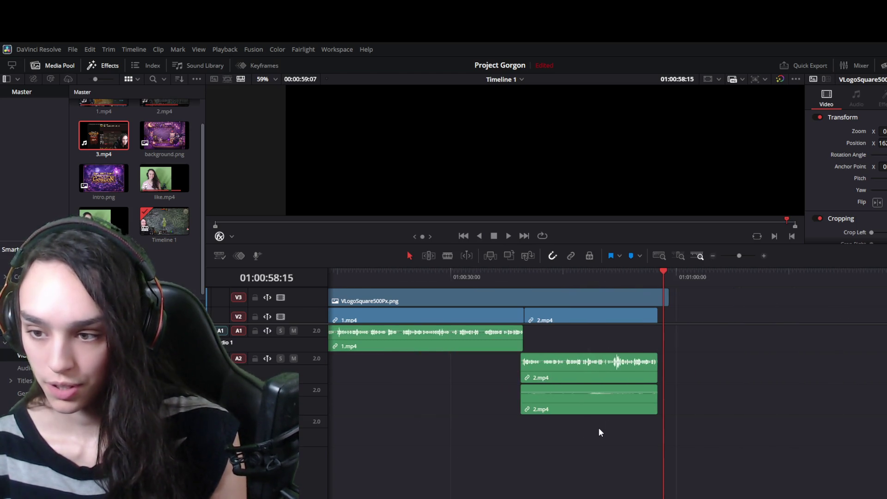
scroll(674, 385, "up", 3)
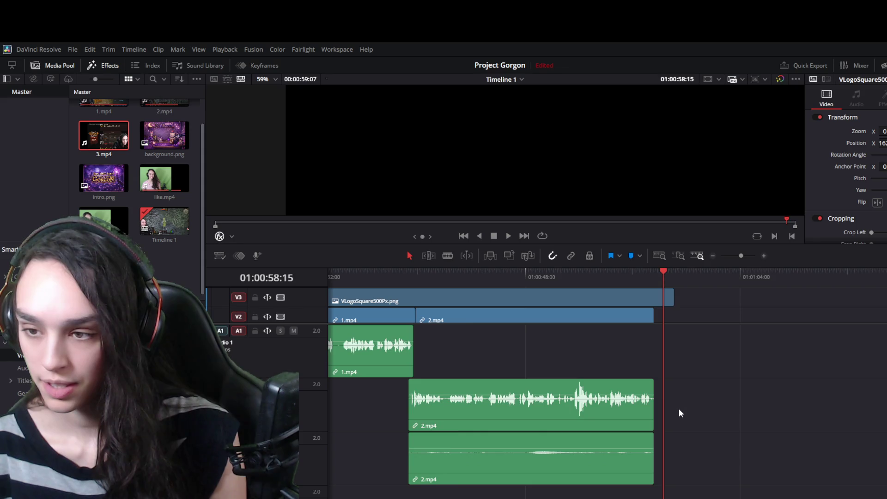
scroll(679, 409, "left", 2)
left_click_drag(549, 324, 546, 396)
Trim the VLogoSquare500Px.png overlay on V3 to end with 2.mp4, then save the project.
scroll(650, 359, "up", 2)
scroll(647, 359, "down", 3)
scroll(645, 360, "up", 3)
left_click_drag(666, 322, 653, 322)
left_click(580, 272)
left_click_drag(581, 272, 639, 273)
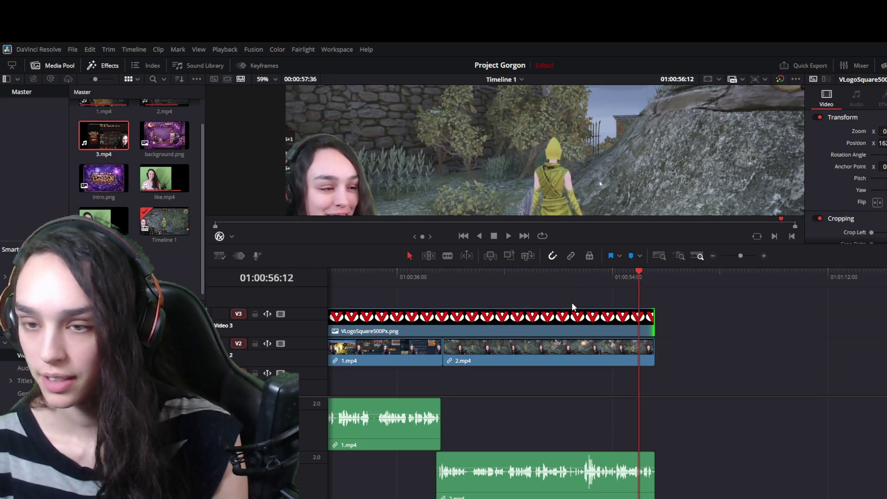
key("ctrl+s")
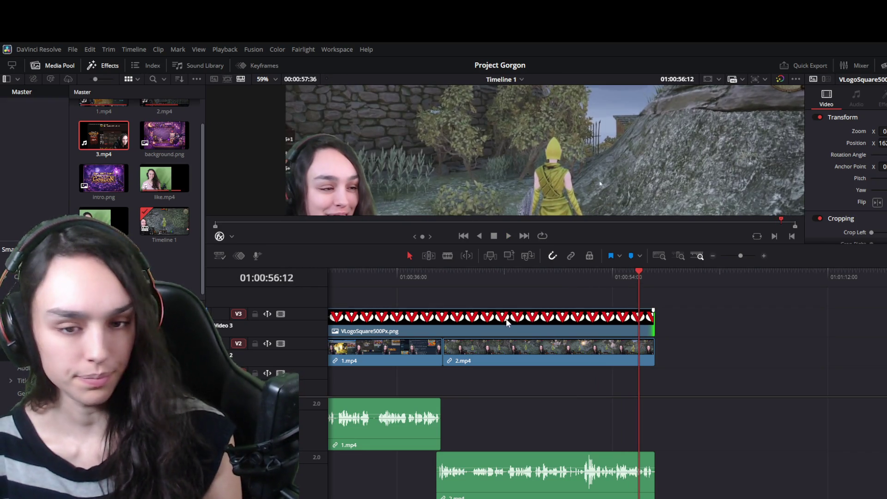
Preview 3.mp4, then place it with its audio on Timeline 1 after 2.mp4, leaving a gap.
double_click(113, 130)
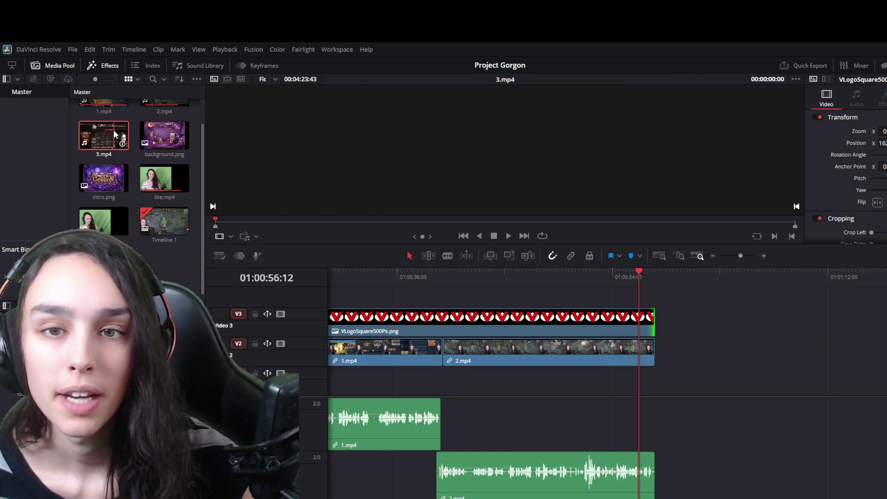
mouse_move(105, 137)
left_mouse_down()
mouse_move(663, 303)
mouse_move(774, 365)
mouse_move(707, 359)
left_mouse_up()
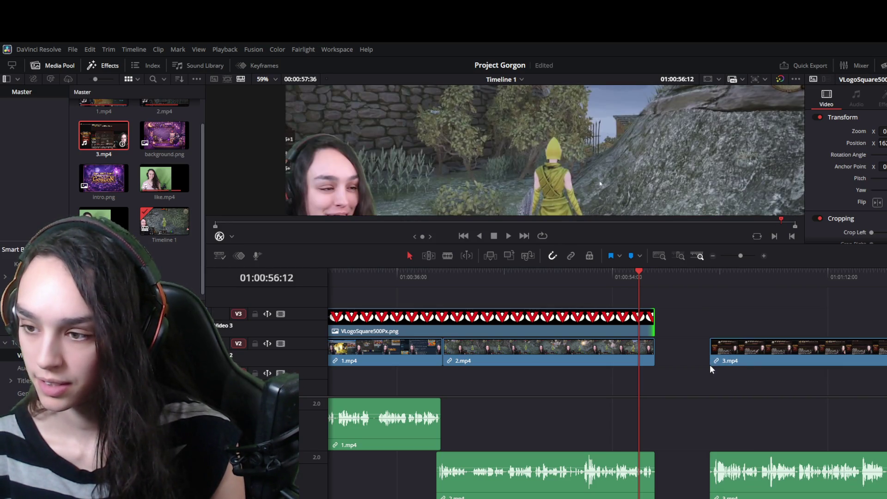
scroll(738, 439, "down", 2)
scroll(605, 369, "right", 5)
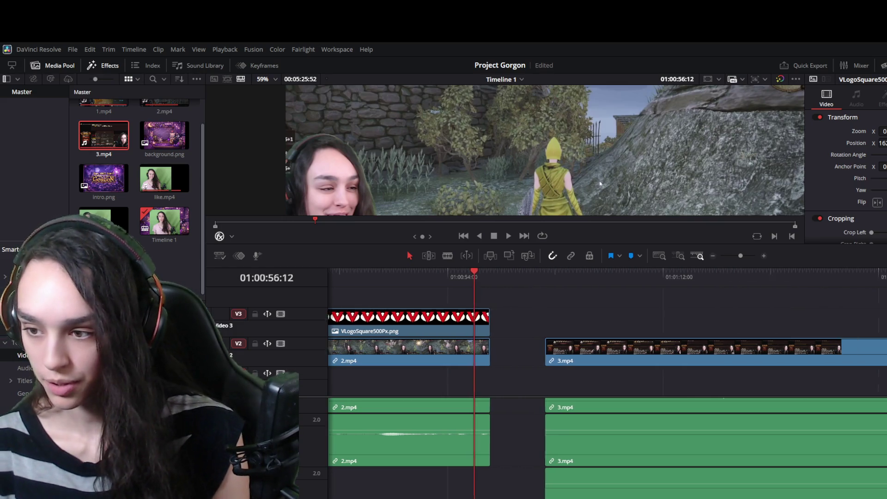
scroll(586, 414, "left", 1)
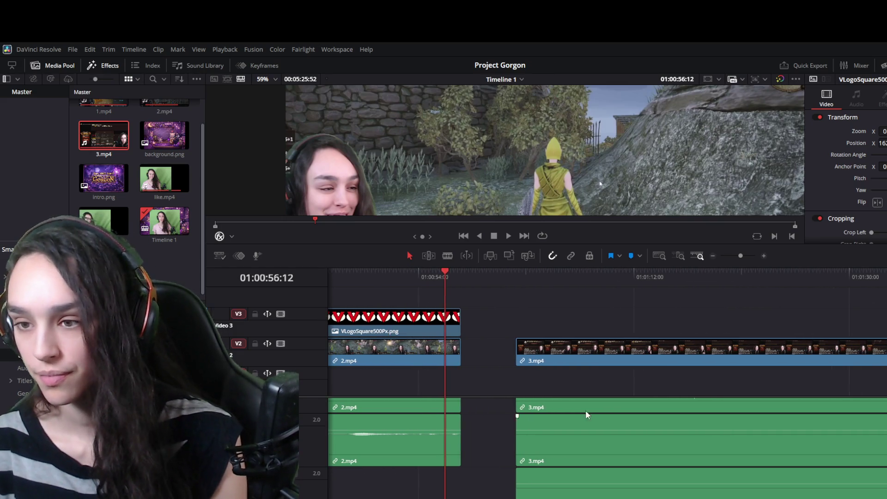
scroll(609, 441, "down", 5, "ctrl")
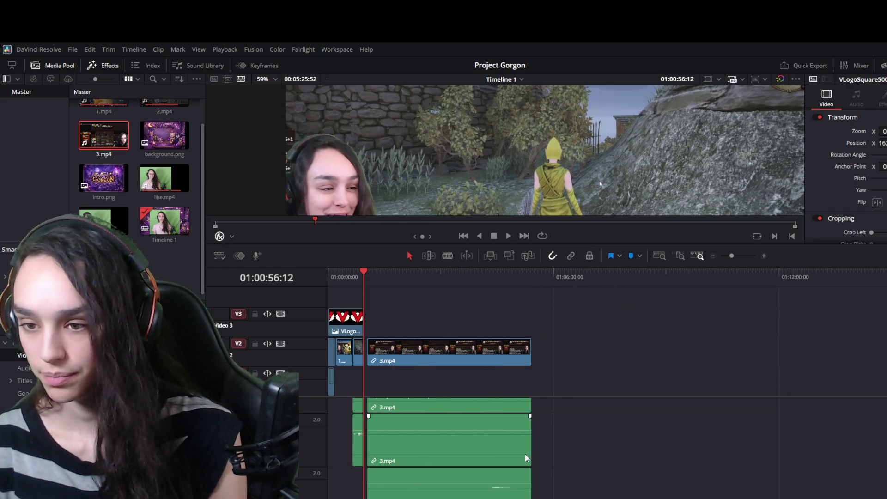
left_click(493, 453)
Play part of 3.mp4 on the timeline to review it.
left_click(488, 275)
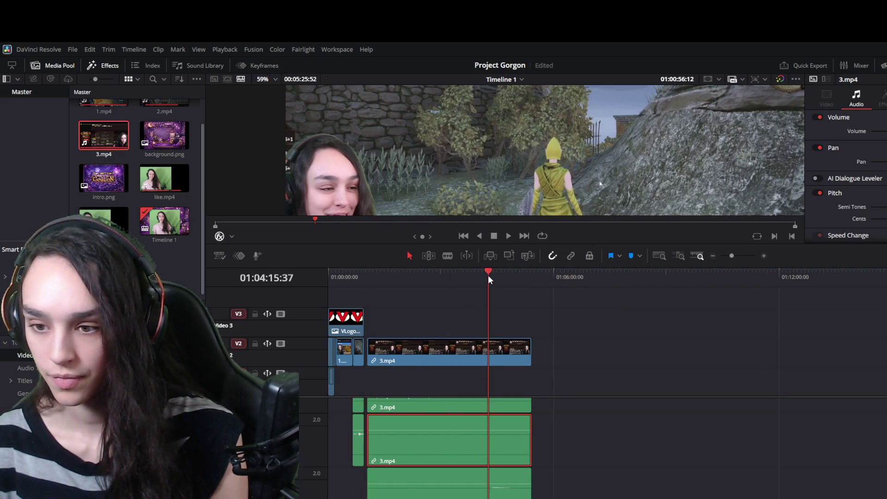
key("space")
left_click_drag(489, 275, 494, 275)
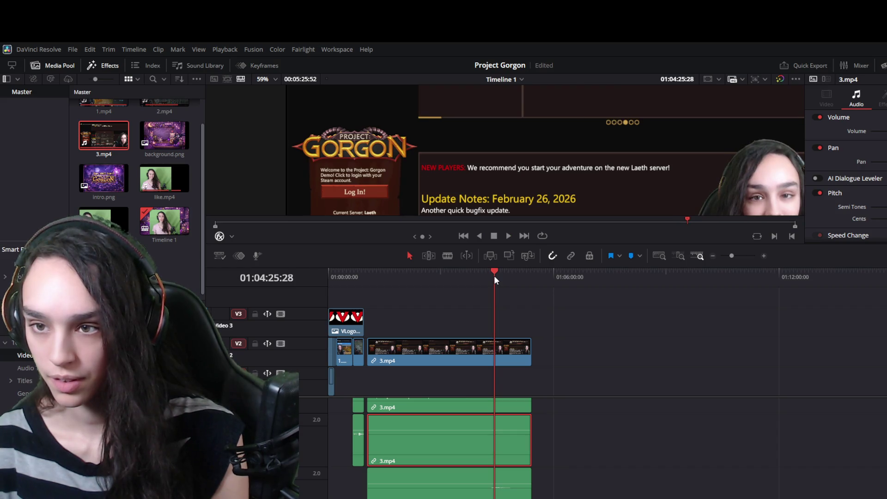
key("space")
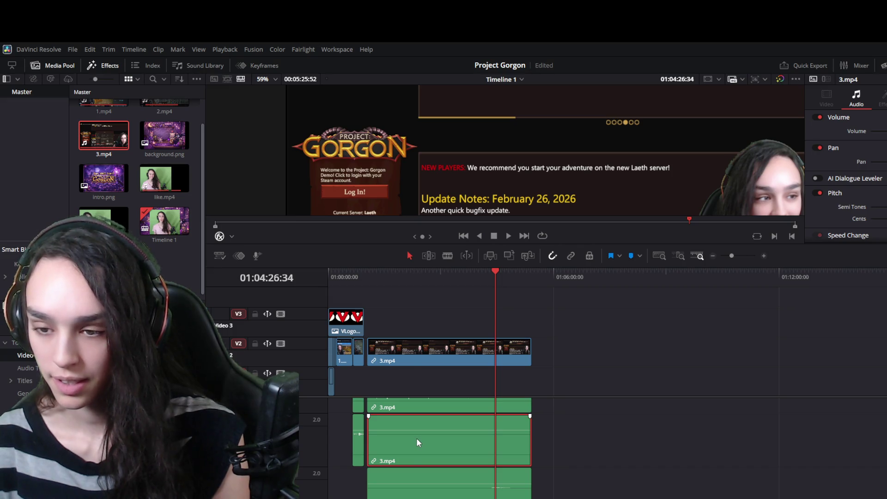
Delete the extra 3.mp4 audio clip and move the remaining audio up one track.
left_click_drag(419, 442, 609, 444)
key("Delete")
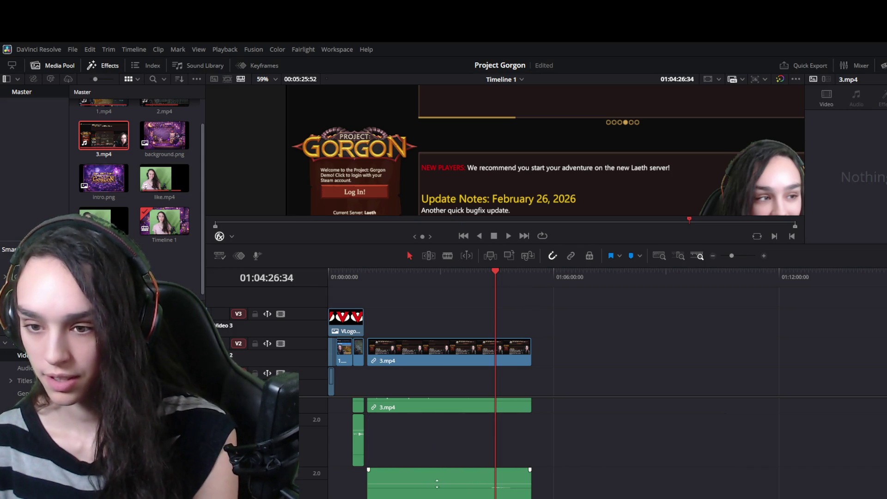
left_click(431, 480)
left_click(589, 437)
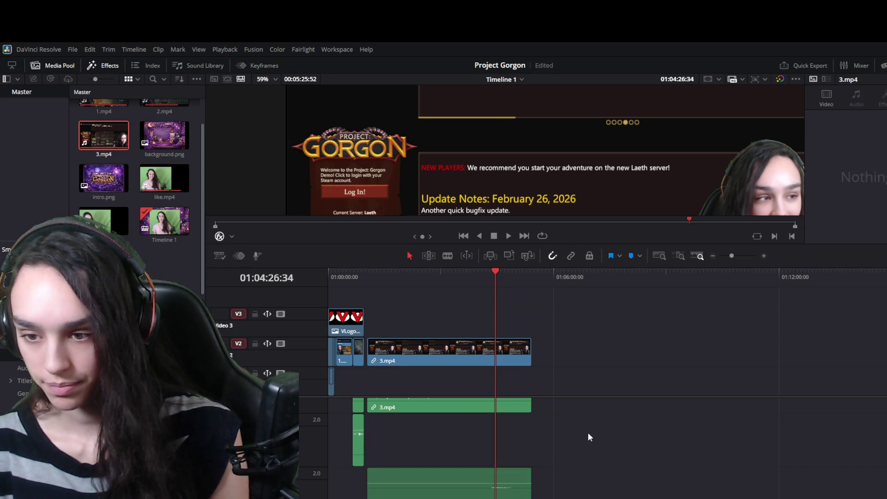
left_click_drag(448, 480, 447, 450)
Slide 3.mp4 left against 2.mp4 to close the gap, then play across the join.
scroll(420, 420, "up", 3)
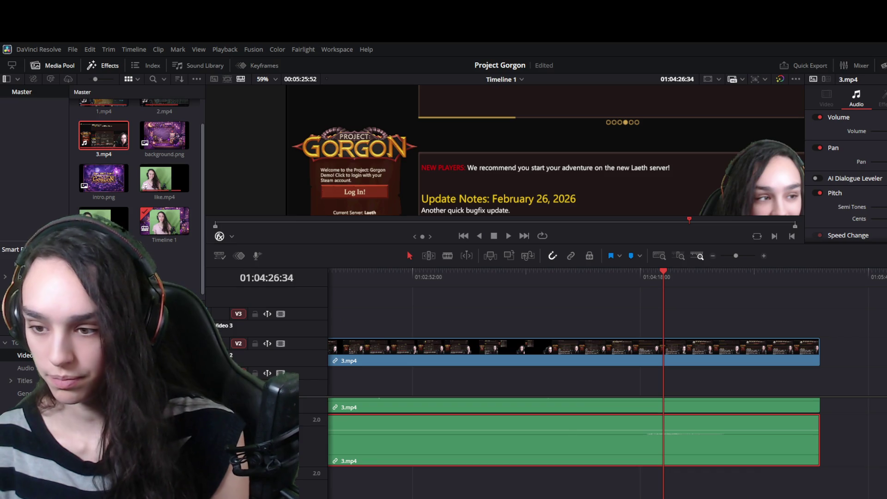
scroll(601, 383, "left", 10)
scroll(601, 384, "right", 1)
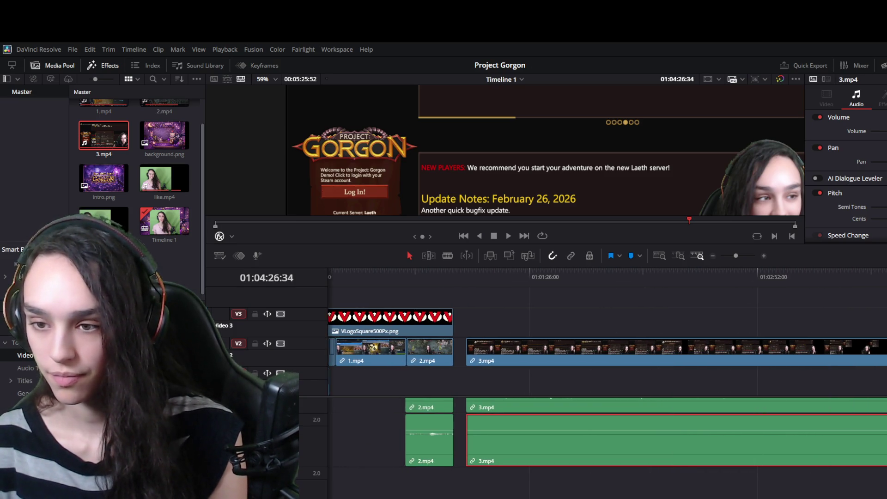
left_click(521, 461)
left_click_drag(504, 356, 489, 351)
left_click_drag(453, 274, 467, 274)
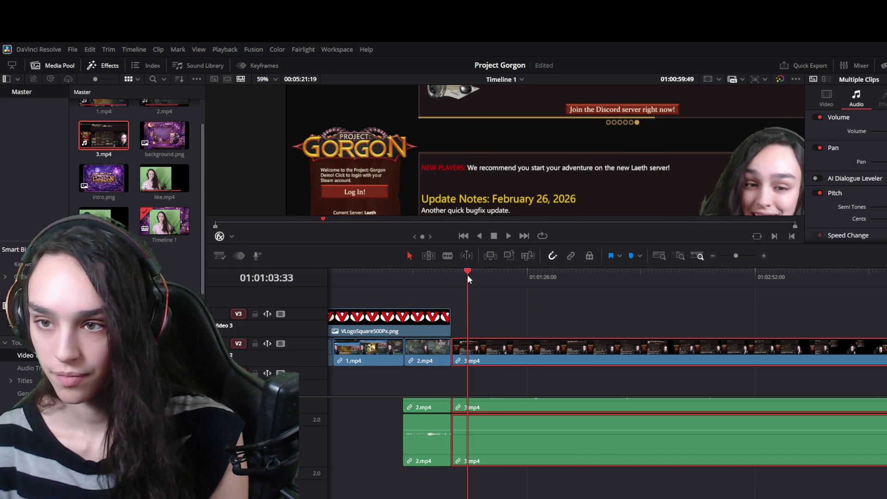
left_click_drag(510, 244, 511, 319)
key("space")
key("space")
left_click(452, 351)
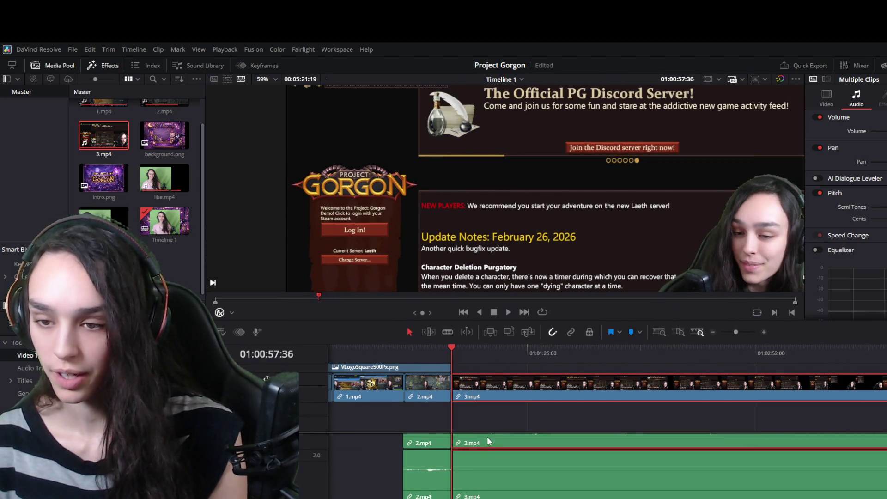
scroll(492, 439, "down", 2)
scroll(493, 439, "right", 4)
scroll(492, 439, "up", 2)
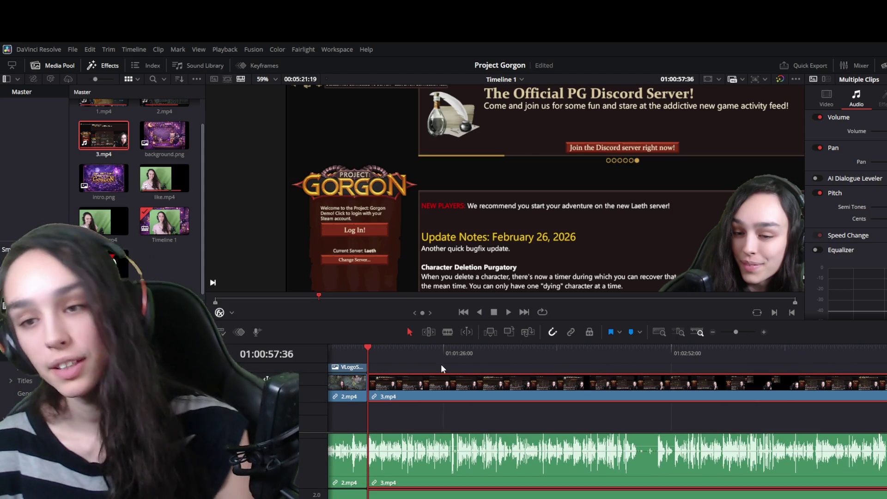
left_click(360, 367)
left_click(382, 350)
left_click(369, 350)
left_click(358, 350)
left_click(365, 348)
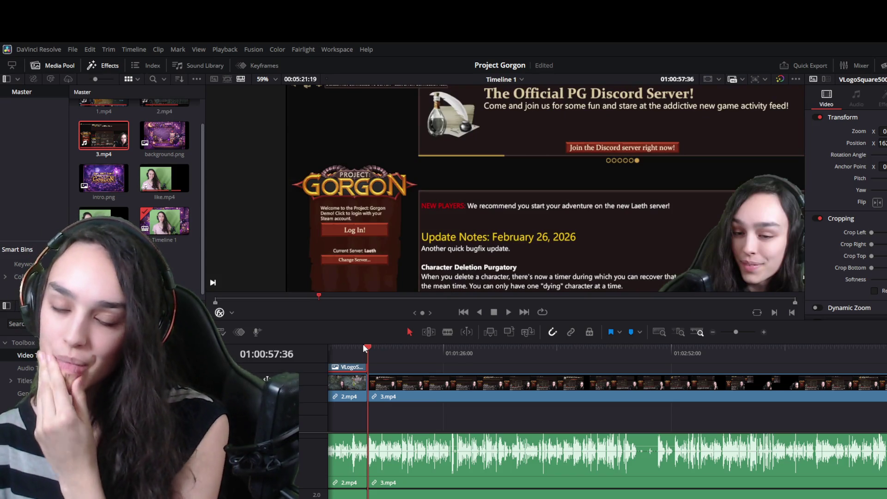
key("space")
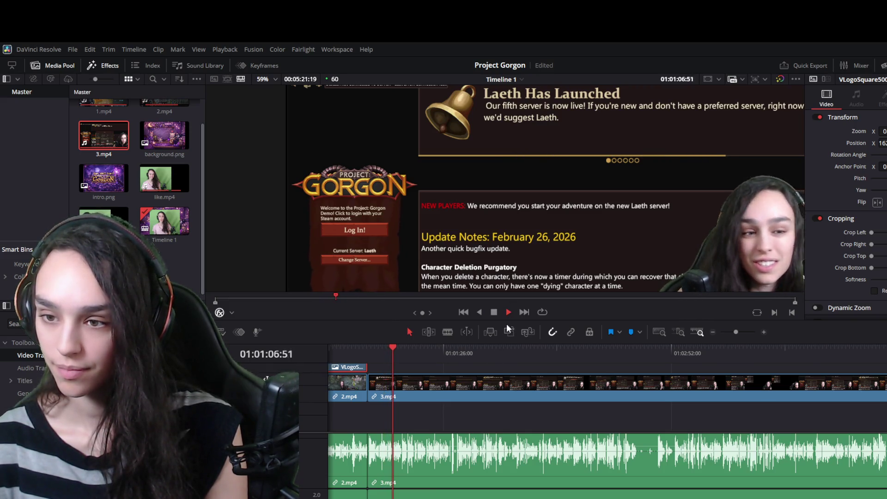
left_click_drag(504, 323, 504, 347)
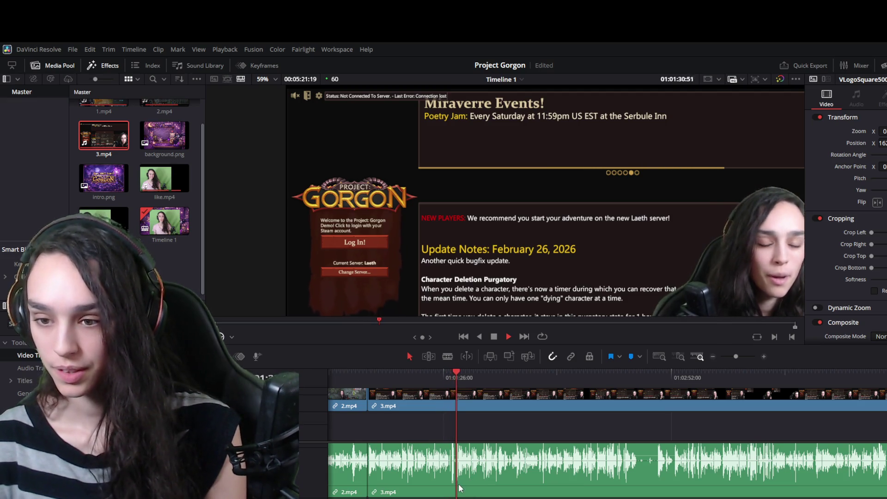
left_click(495, 339)
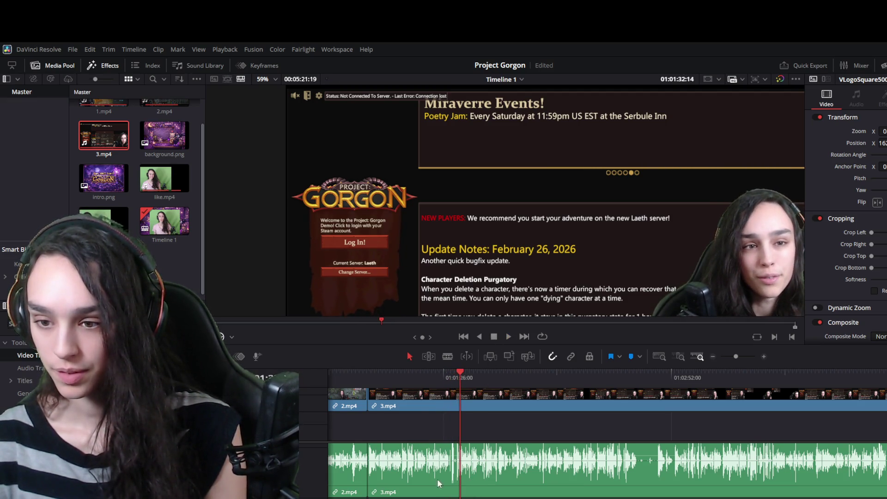
scroll(439, 483, "up", 3)
left_click_drag(591, 373, 583, 372)
key("space")
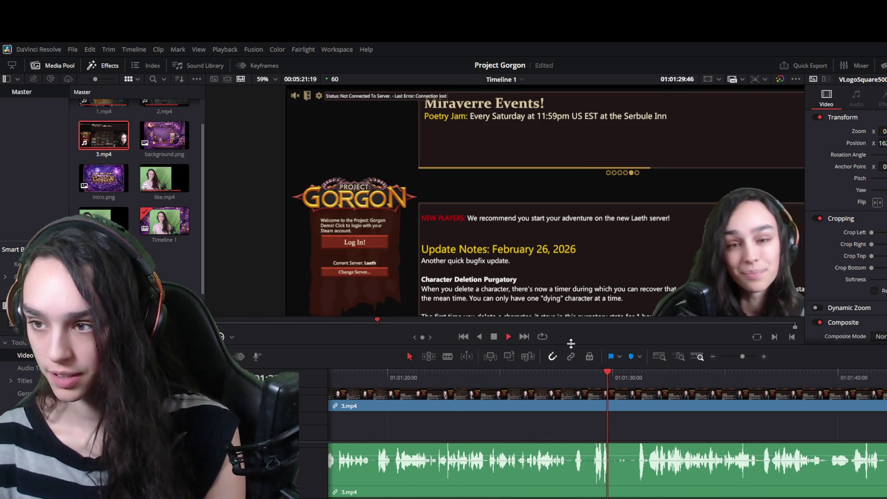
left_click(641, 371)
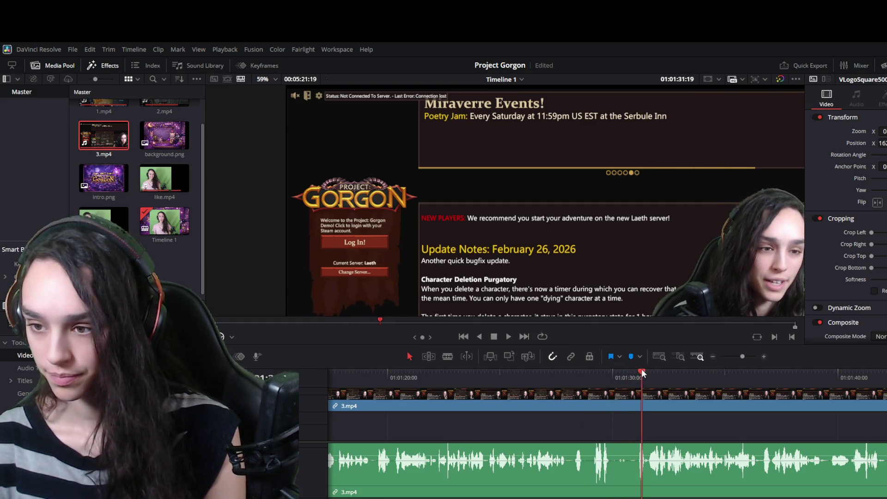
left_click_drag(641, 371, 637, 370)
left_click(645, 405)
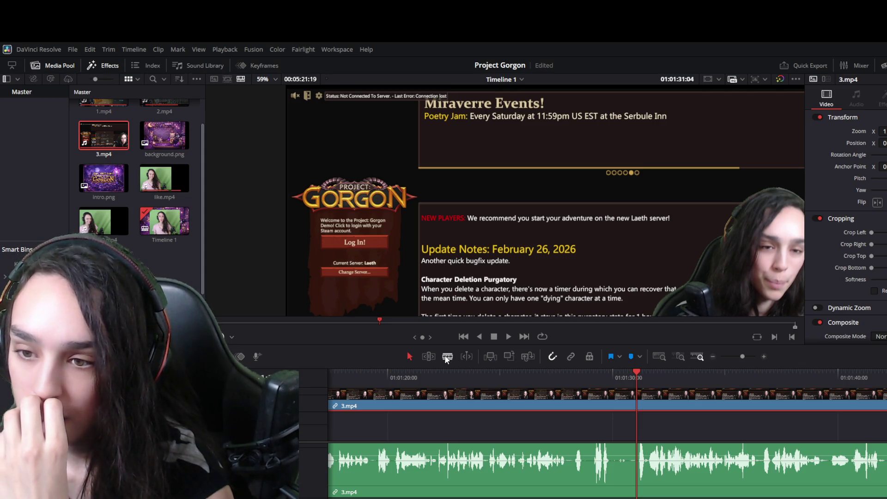
left_click(558, 463)
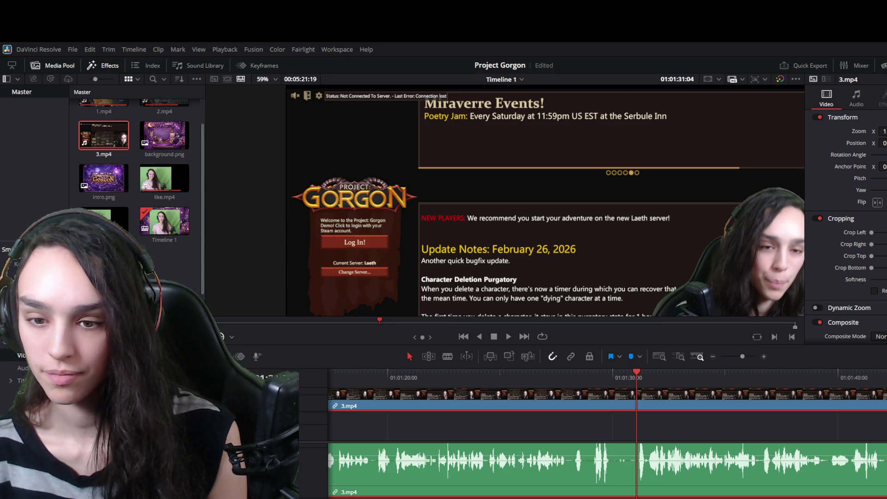
scroll(539, 454, "down", 3)
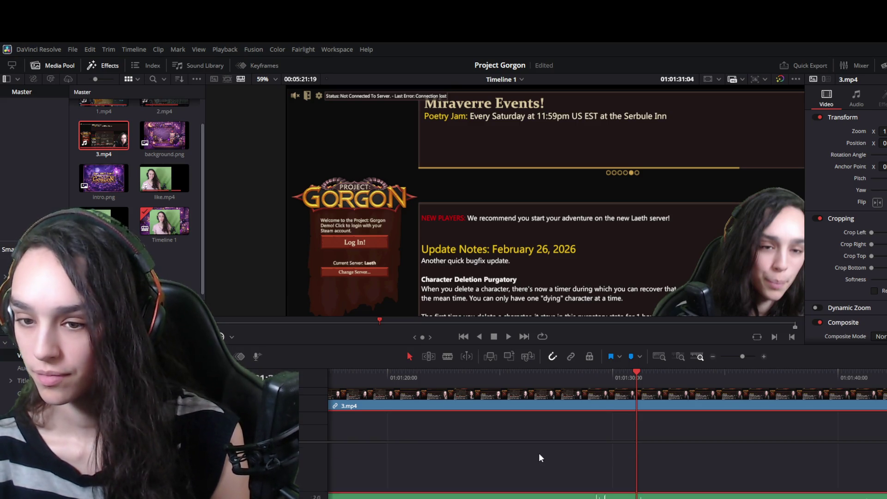
scroll(482, 491, "up", 3)
scroll(482, 491, "down", 3)
scroll(482, 491, "up", 3)
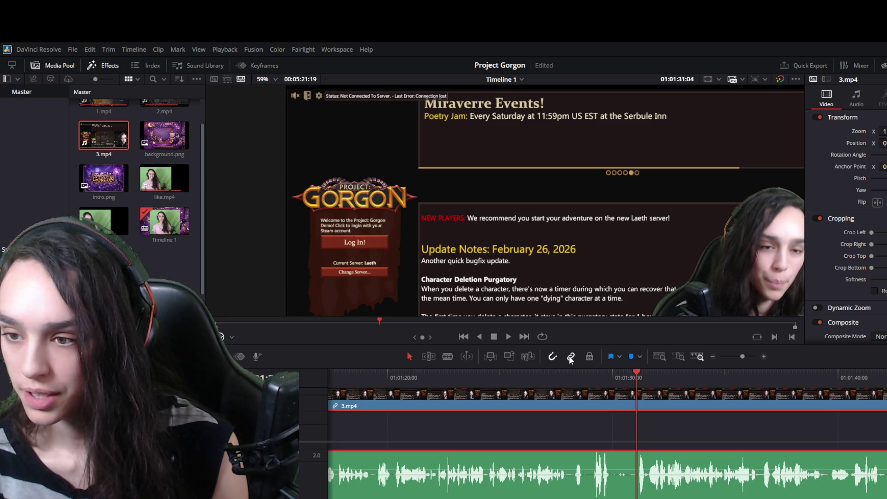
Blade 3.mp4 just before 01:01:30, trim the dead stretch off the left piece and close the gap.
scroll(576, 444, "down", 2)
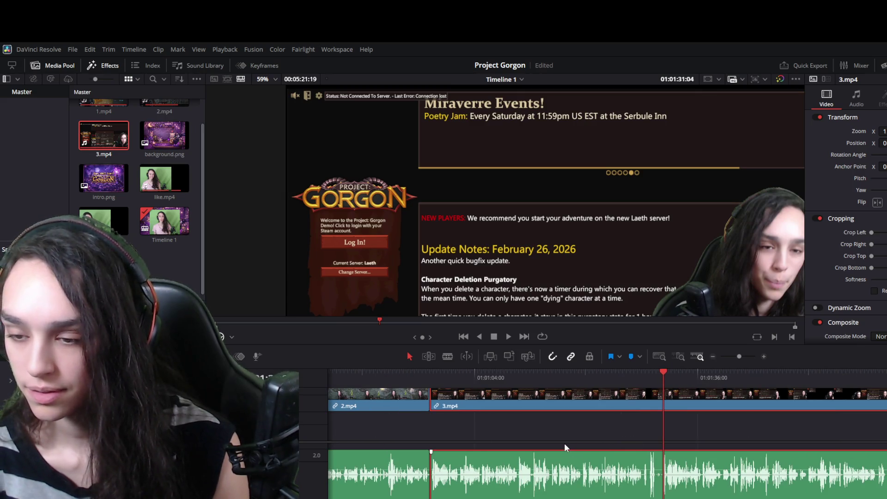
scroll(661, 434, "up", 3)
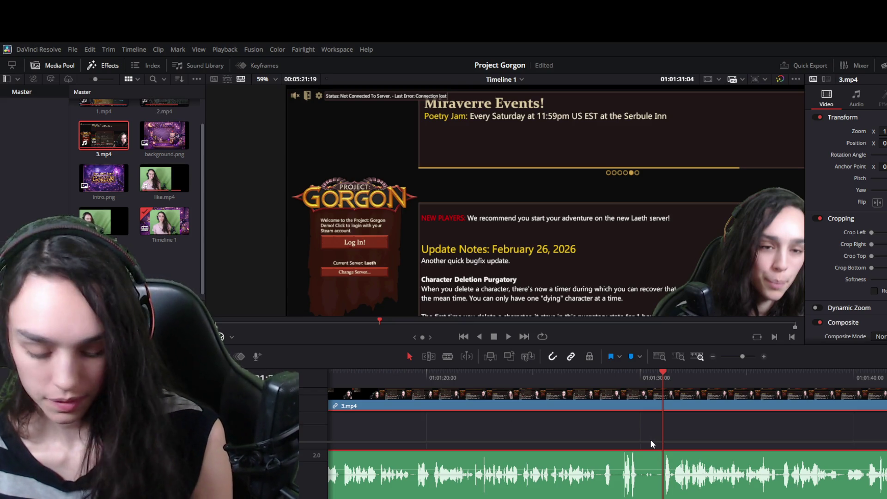
key("ctrl+b")
scroll(619, 480, "down", 3)
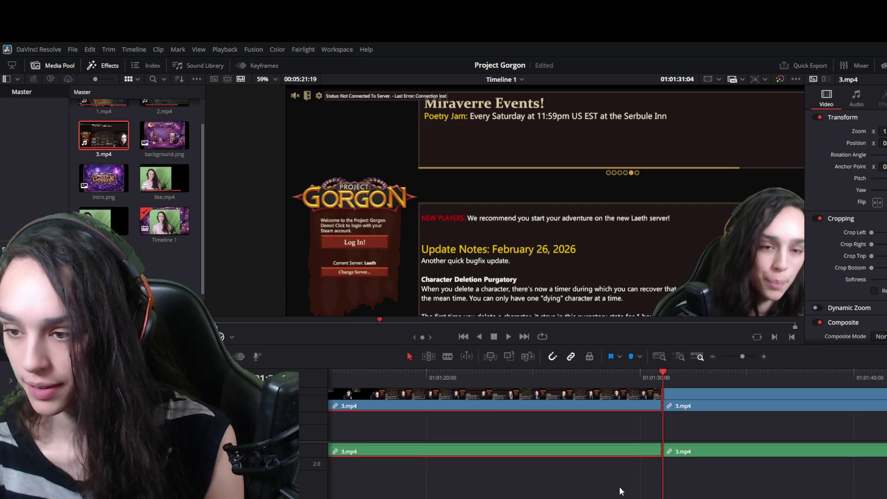
scroll(634, 444, "up", 3)
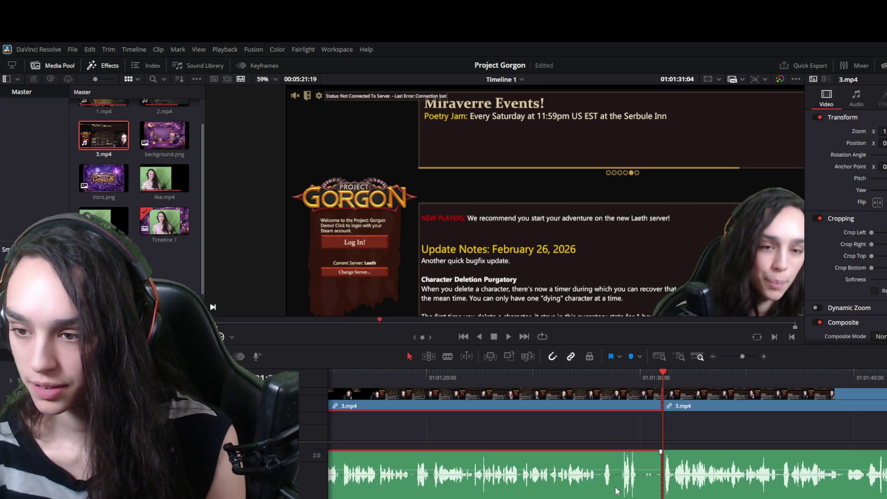
left_click(656, 400)
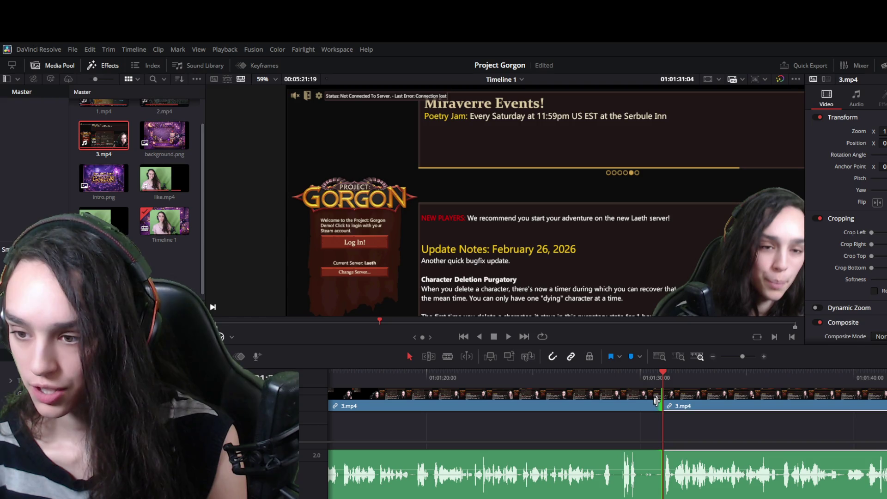
left_click_drag(656, 400, 639, 406)
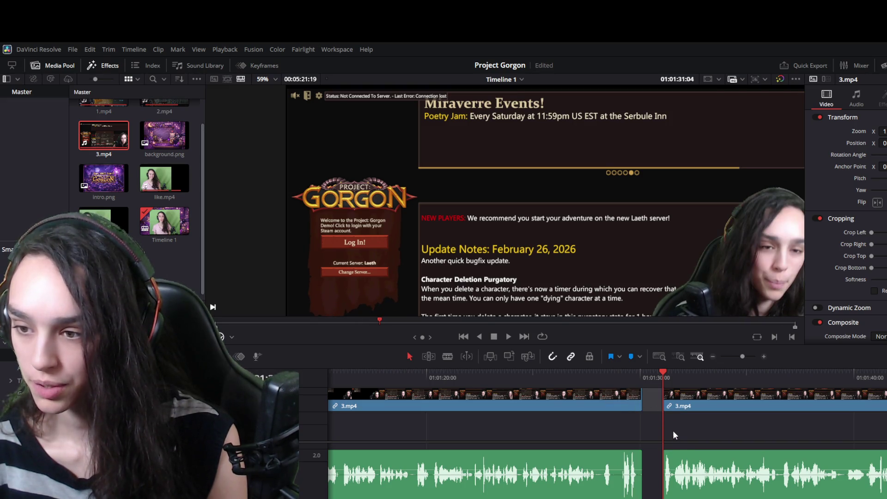
key("BackSpace")
left_click(611, 379)
key("space")
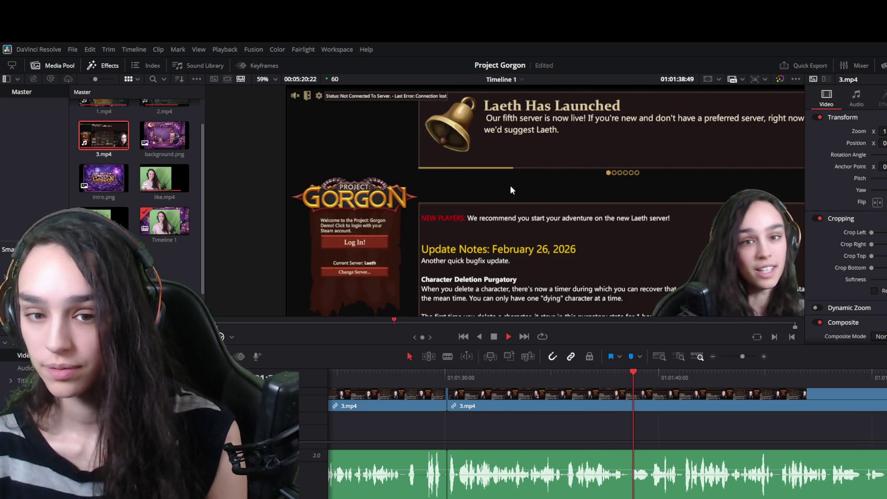
Review Timeline 1 playback from about 01:01:38 onward to find the next dead stretch.
double_click(104, 221)
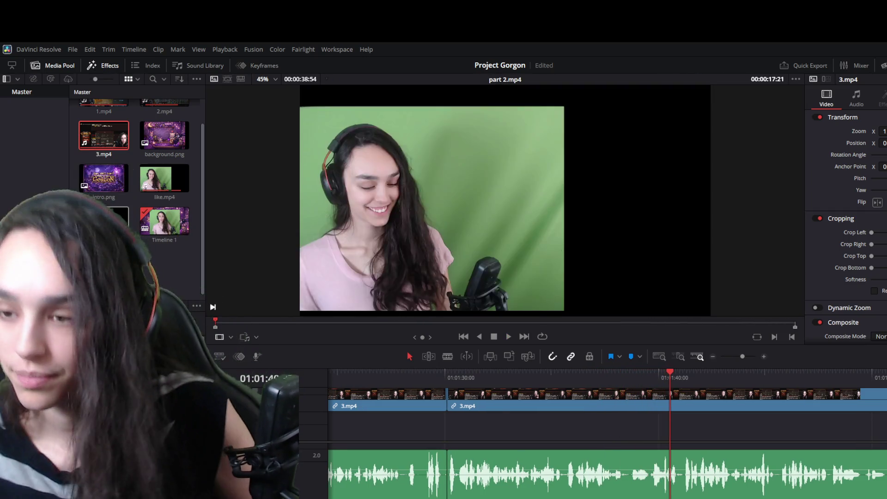
key("q")
key("space")
mouse_move(639, 378)
left_mouse_down()
mouse_move(689, 378)
mouse_move(636, 379)
left_mouse_up()
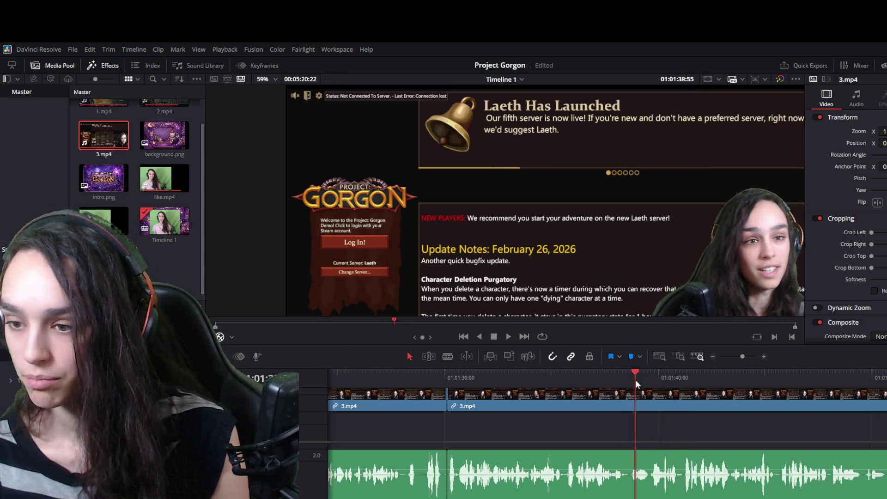
key("space")
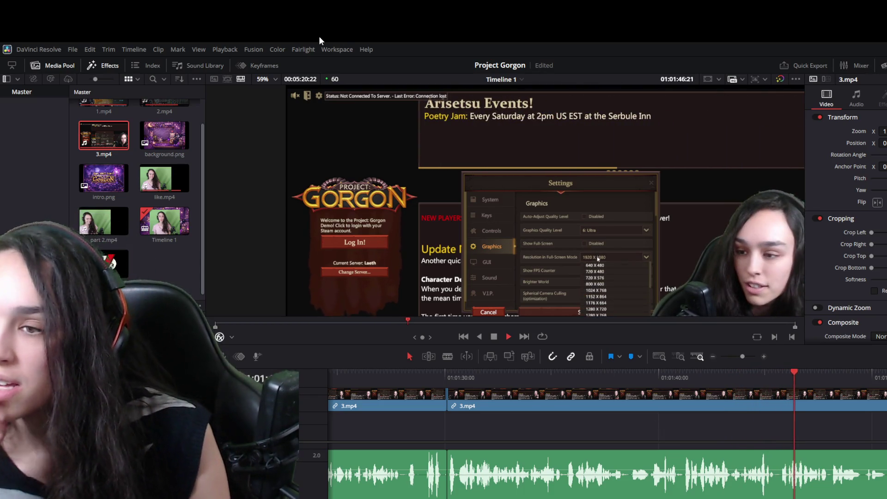
key("space")
left_click_drag(739, 375, 714, 384)
key("space")
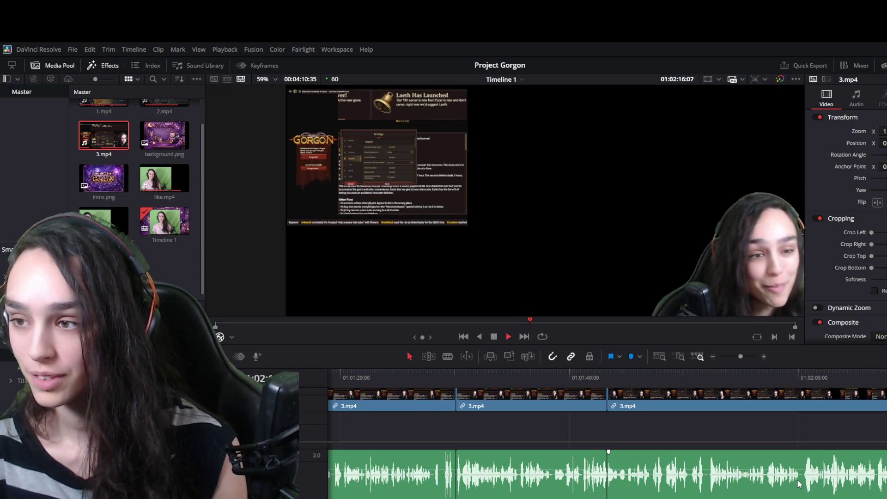
scroll(816, 481, "down", 1)
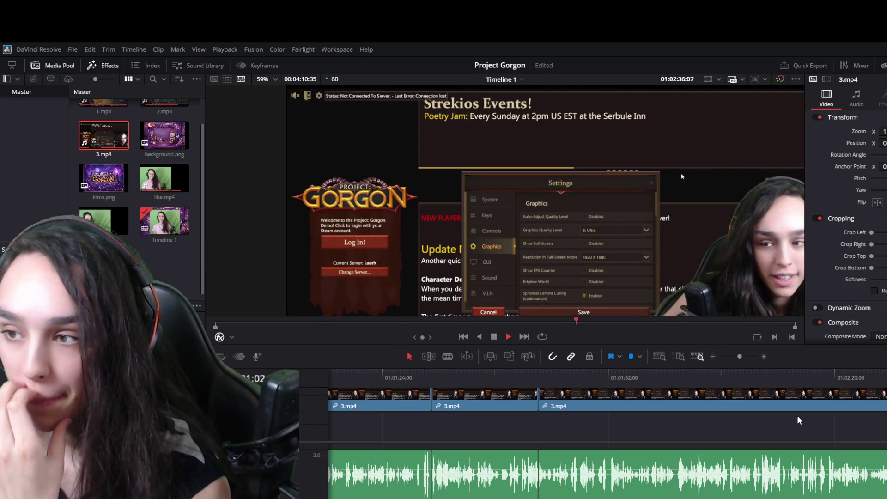
left_click(776, 375)
key("space")
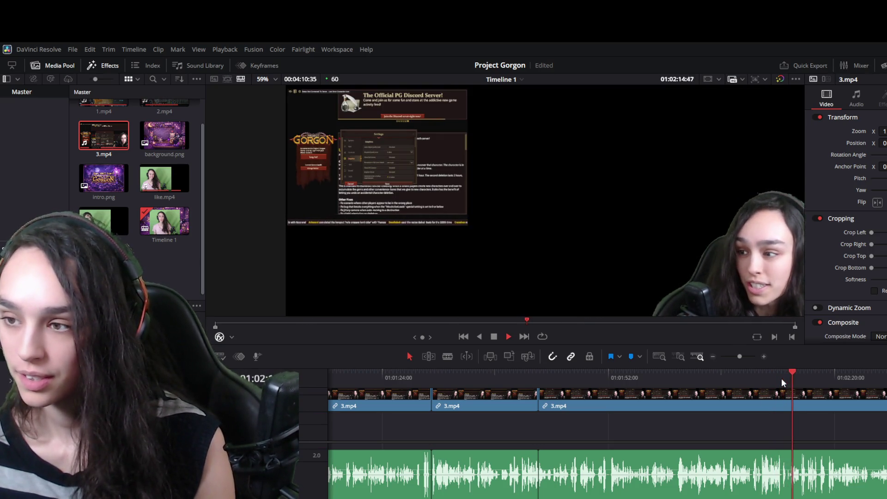
left_click(758, 375)
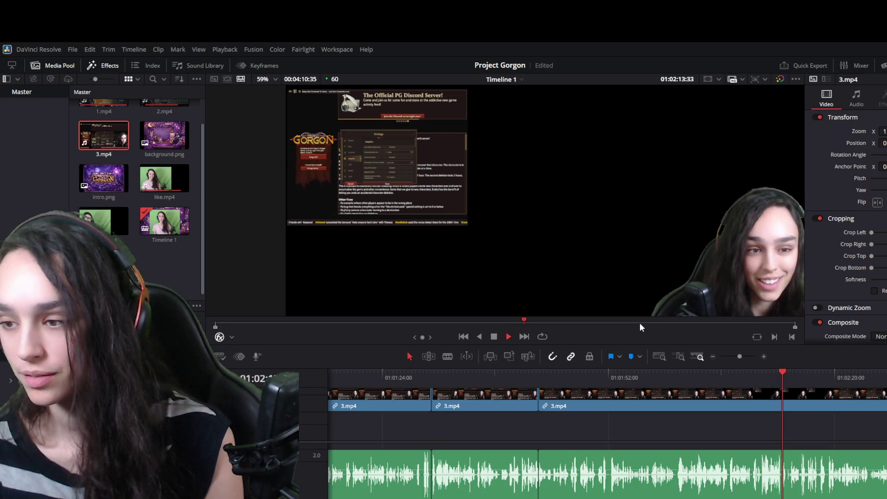
key("space")
scroll(794, 488, "up", 2)
scroll(794, 487, "up", 1)
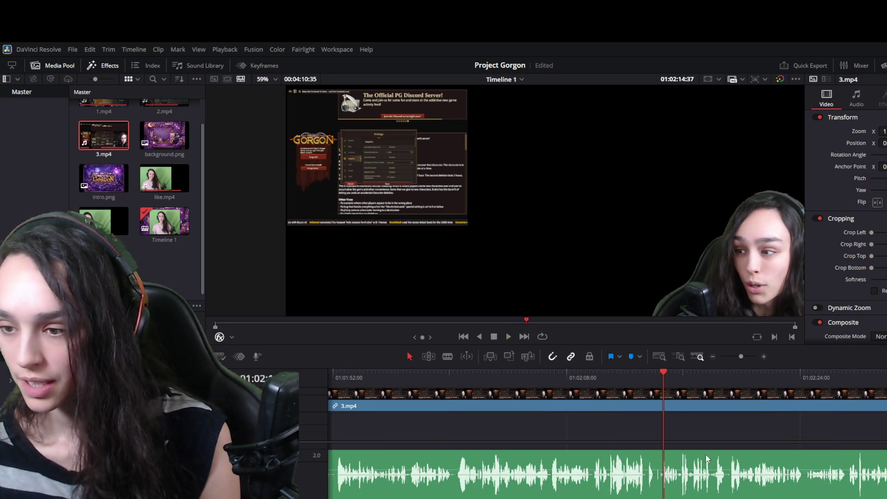
Split 3.mp4 at the dead spot after 01:02:08 and play back the new cut.
left_click(646, 375)
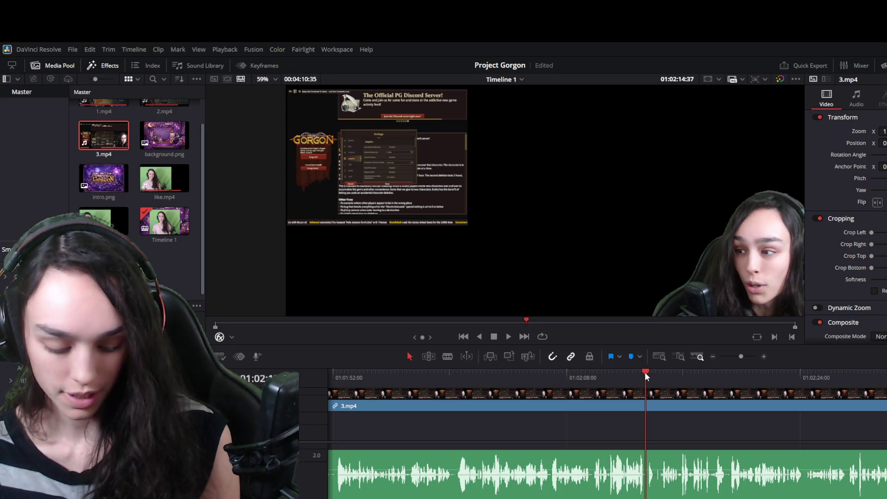
key("ctrl+b")
scroll(704, 450, "down", 2)
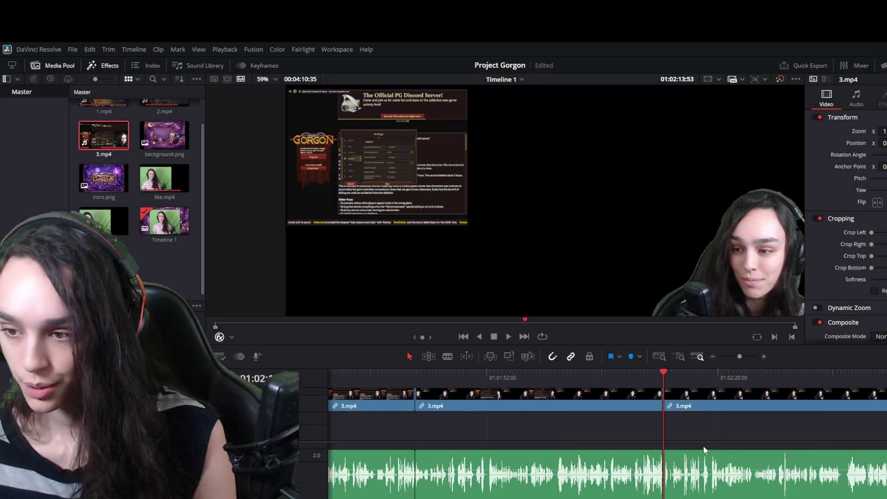
left_click(714, 378)
key("space")
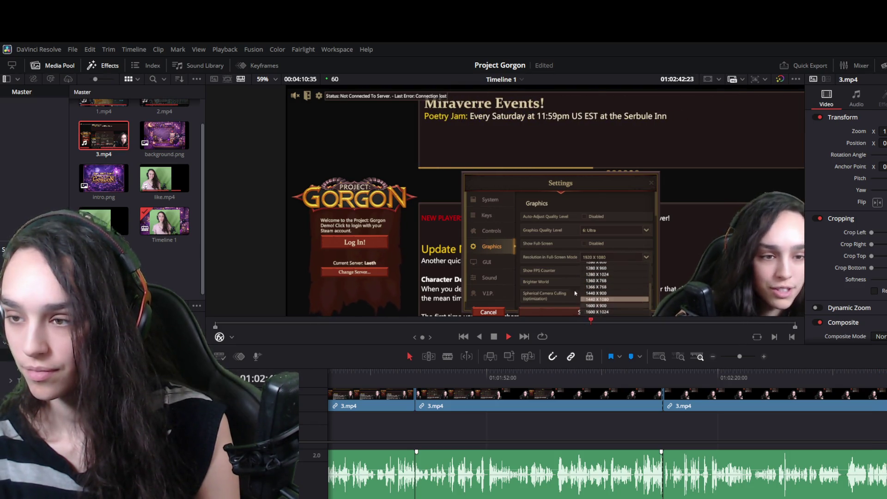
left_click(703, 374)
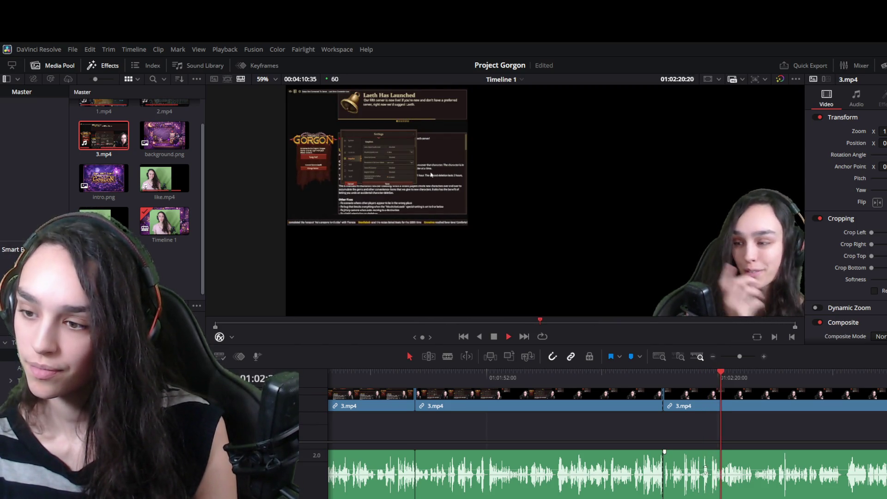
key("space")
Trim the second 3.mp4 piece's start up to where the footage should resume.
scroll(829, 392, "up", 1)
left_click_drag(634, 375, 641, 376)
key("space")
left_click(595, 403)
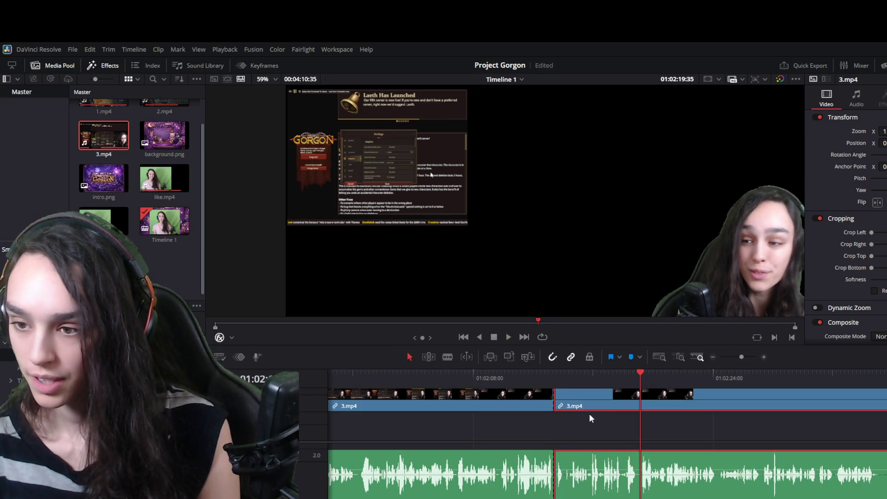
left_click_drag(558, 405, 640, 405)
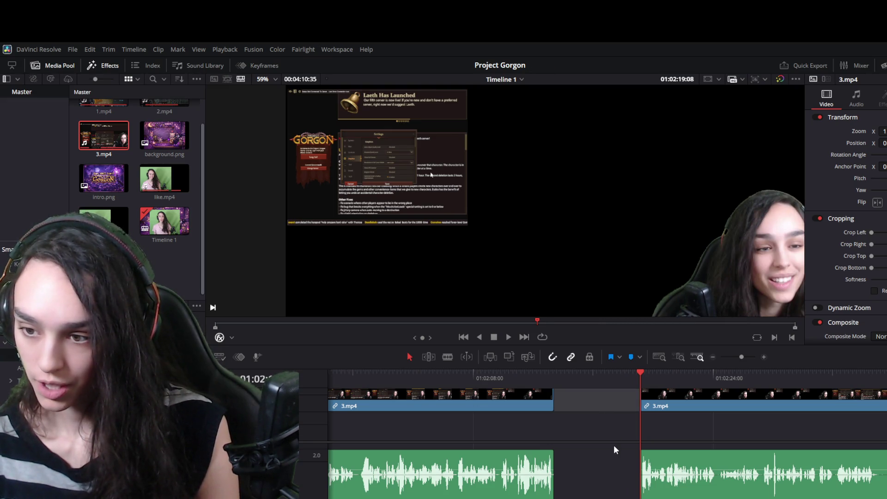
key("Delete")
left_click(550, 375)
Split the second 3.mp4 clip at about 01:02:18 and replay the footage around it.
key("space")
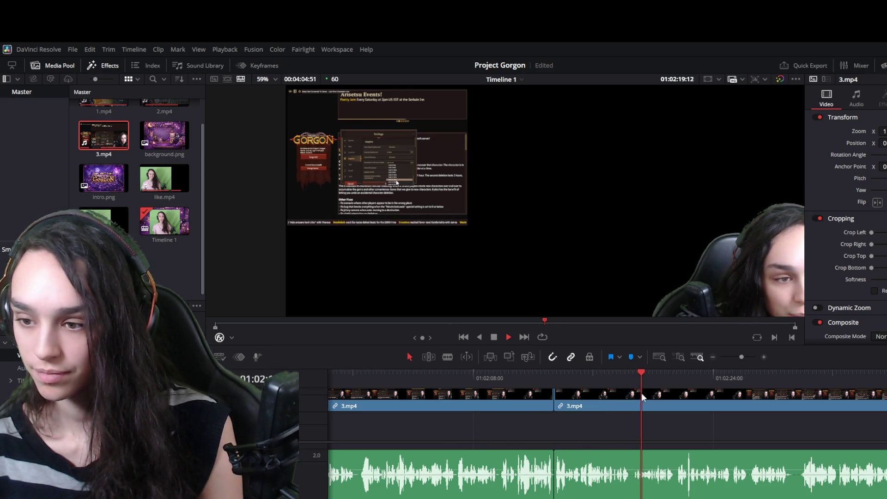
left_click_drag(637, 382, 632, 379)
left_click(637, 404)
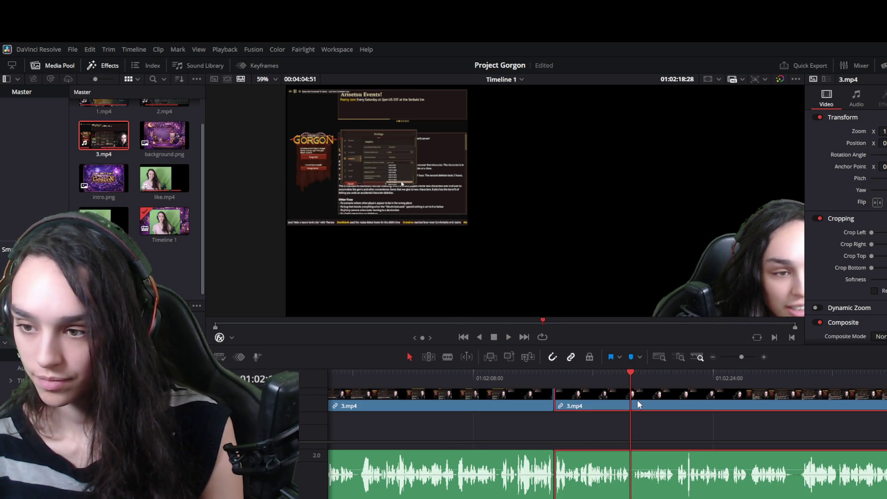
key("ctrl+b")
key("space")
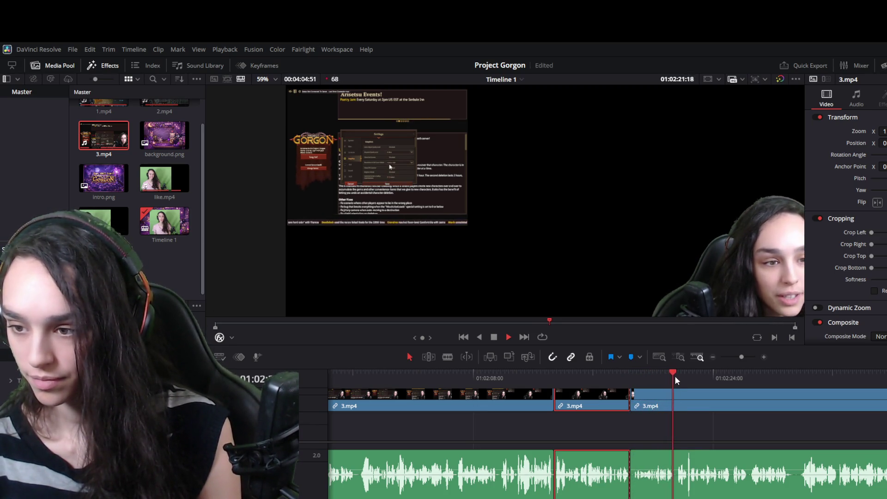
left_click_drag(674, 372, 639, 376)
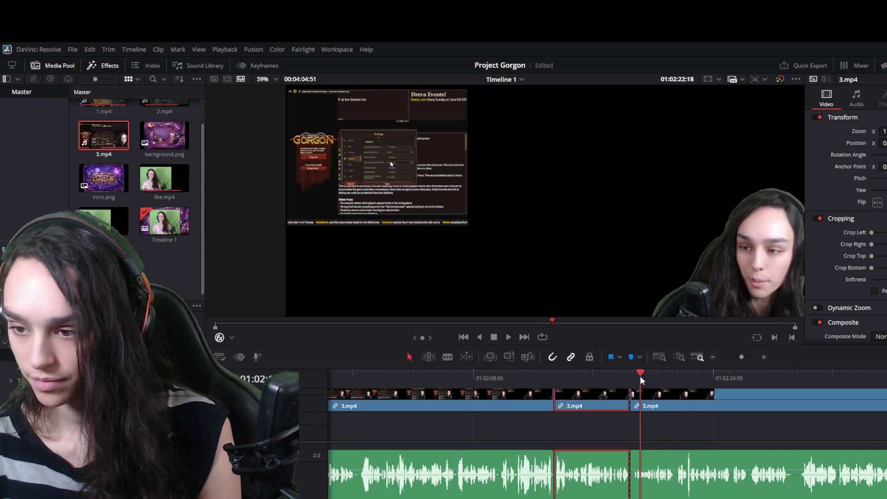
left_click(603, 380)
key("space")
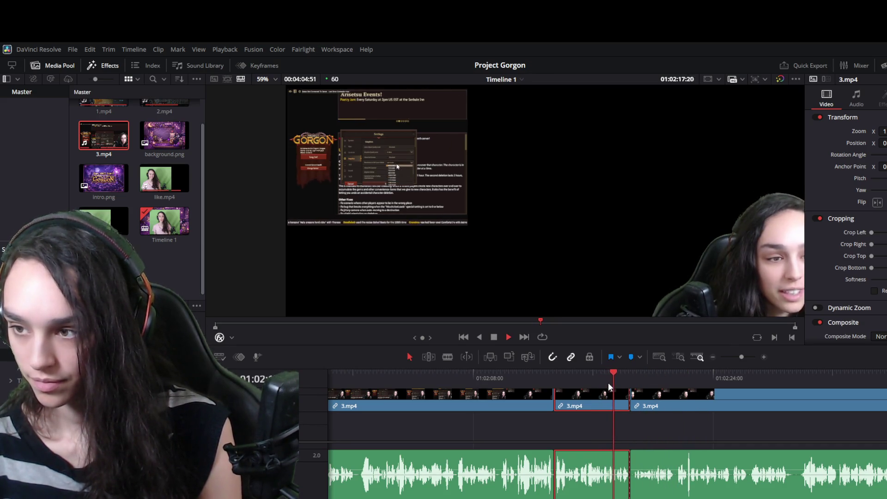
left_click(654, 375)
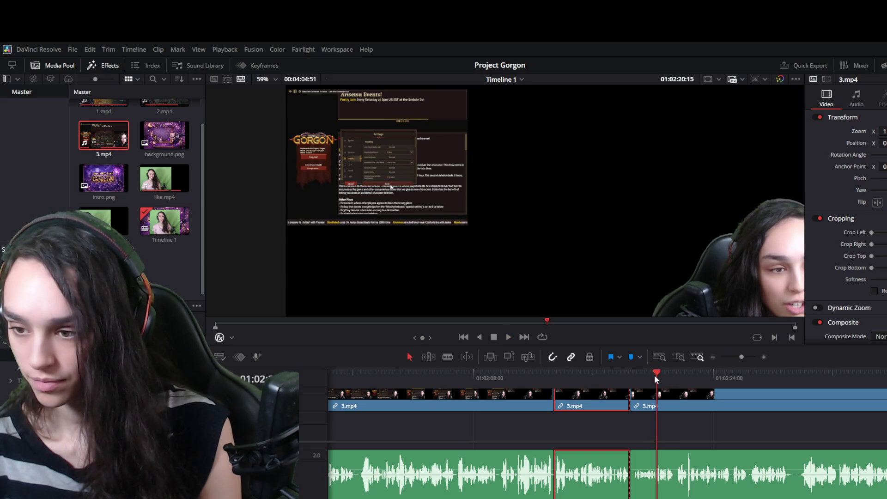
Zoom the timeline in and find the spot where the talking resumes.
key("ctrl+equal")
key("ctrl+equal")
key("ctrl+equal")
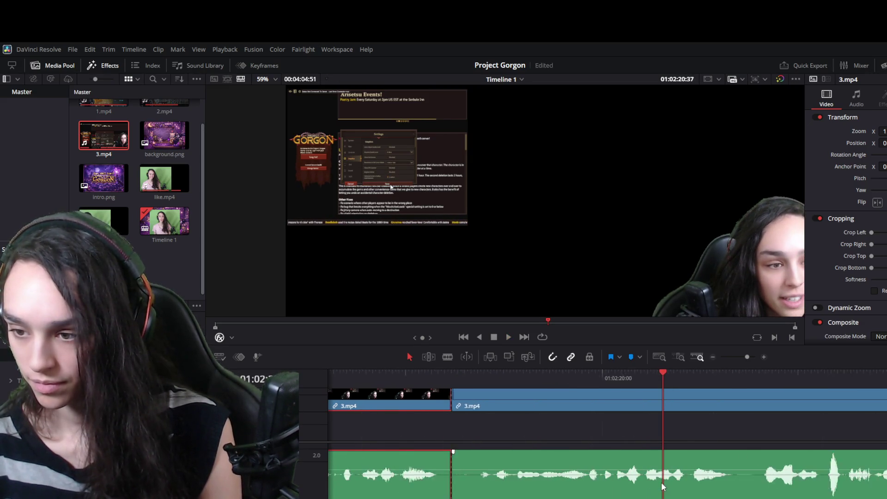
left_click(644, 372)
key("space")
left_click(642, 373)
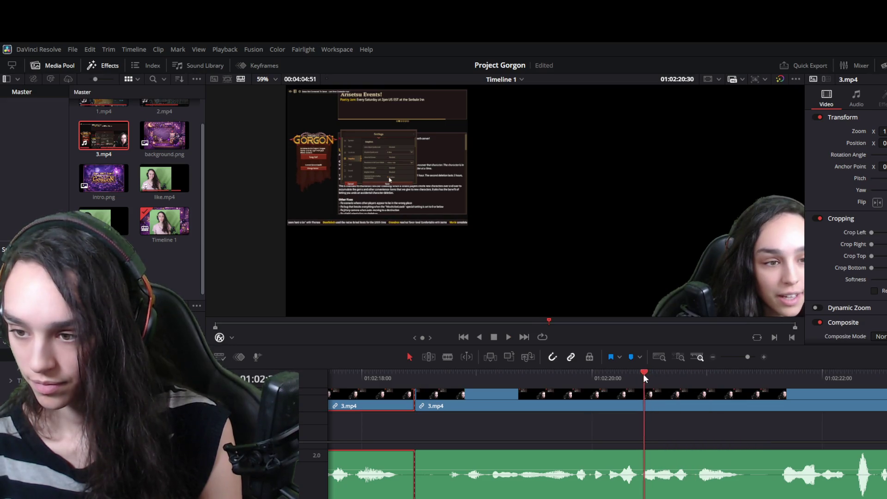
left_click(657, 376)
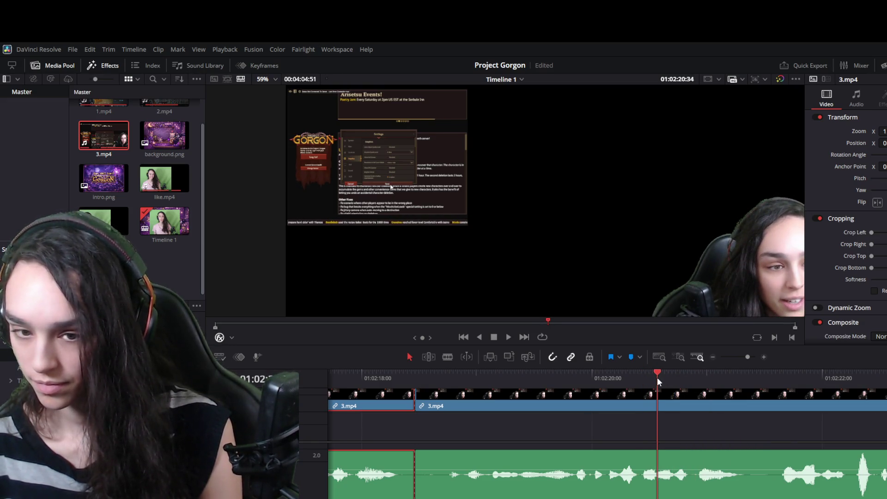
Trim the second clip's start to that spot, delete the gap, and play across the joint.
left_click(425, 406)
left_click_drag(418, 405, 657, 406)
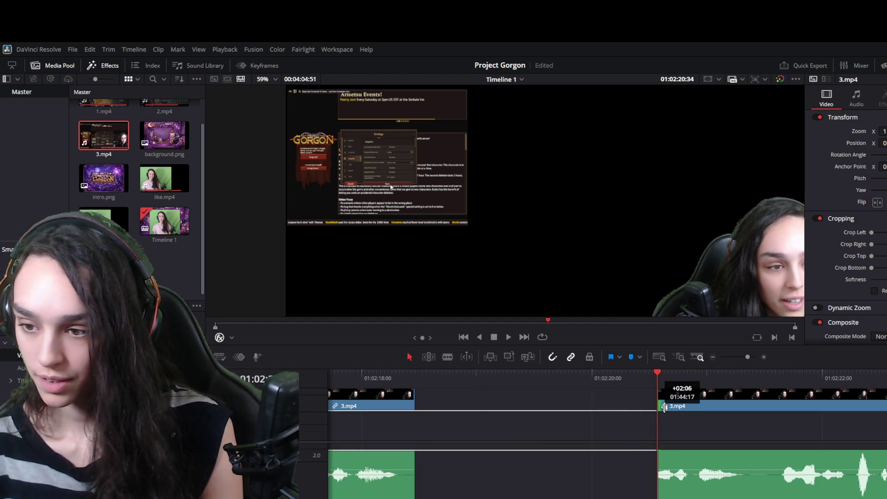
left_click(564, 404)
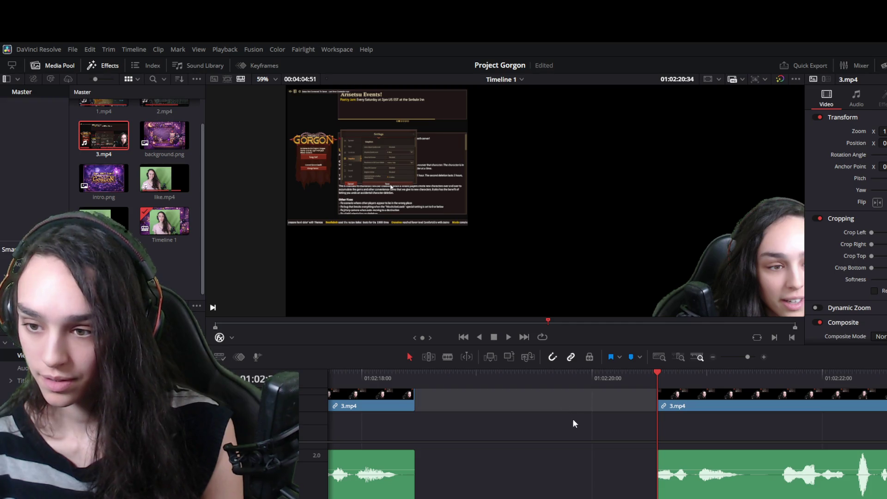
key("Delete")
left_click(400, 378)
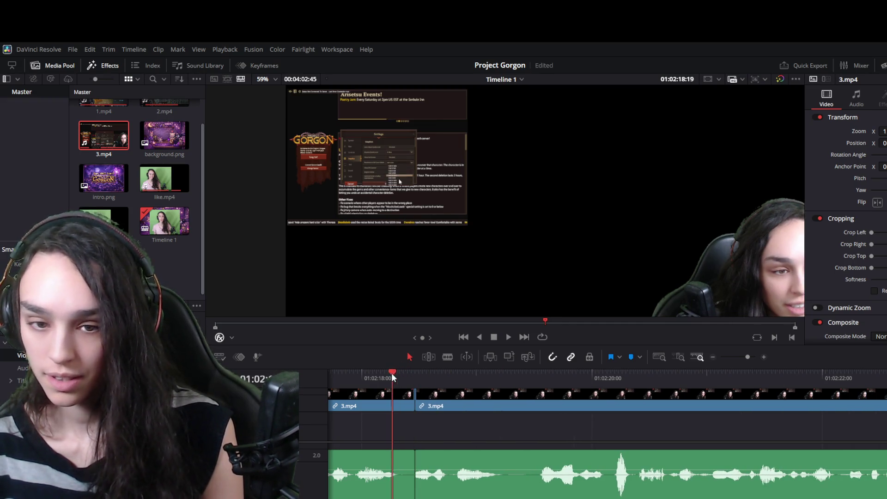
left_click(374, 378)
key("space")
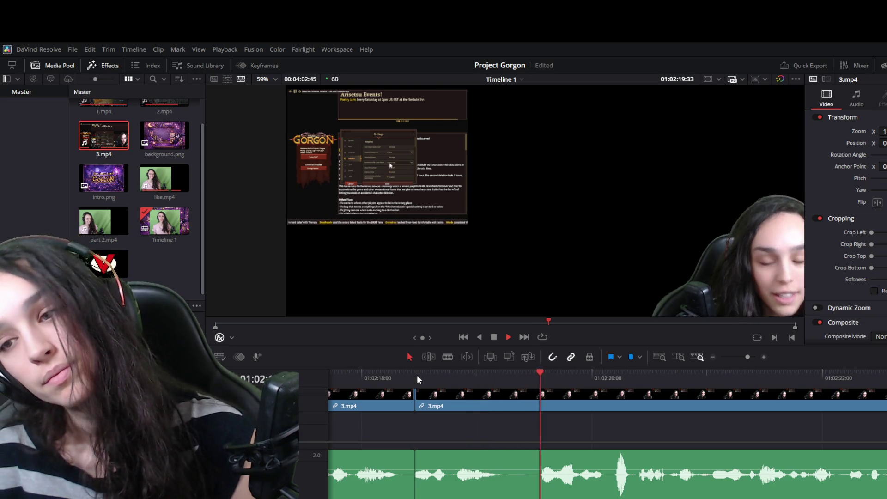
Play back from about 01:02:12 to locate the next dead section.
scroll(495, 451, "down", 5)
key("space")
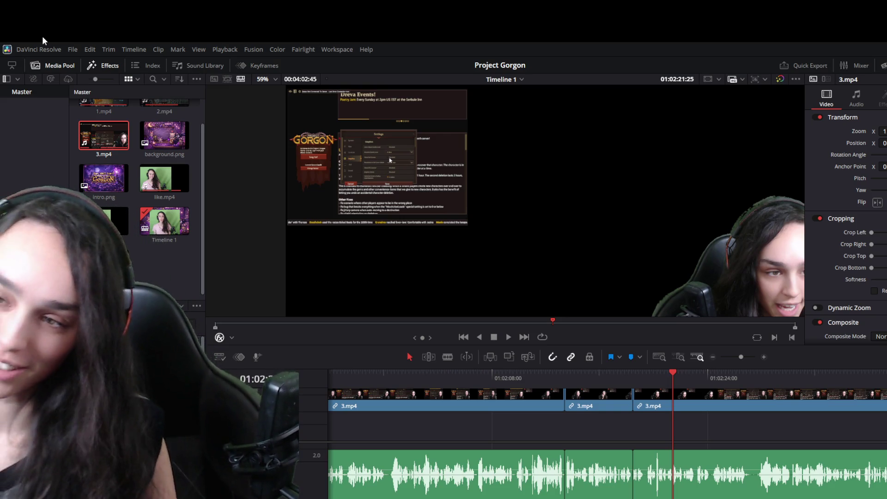
key("space")
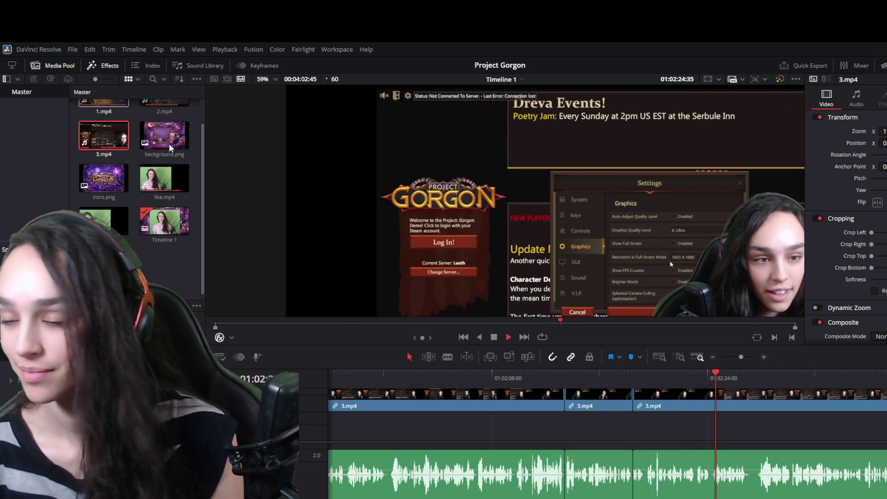
left_click(162, 150)
left_click(708, 444)
key("space")
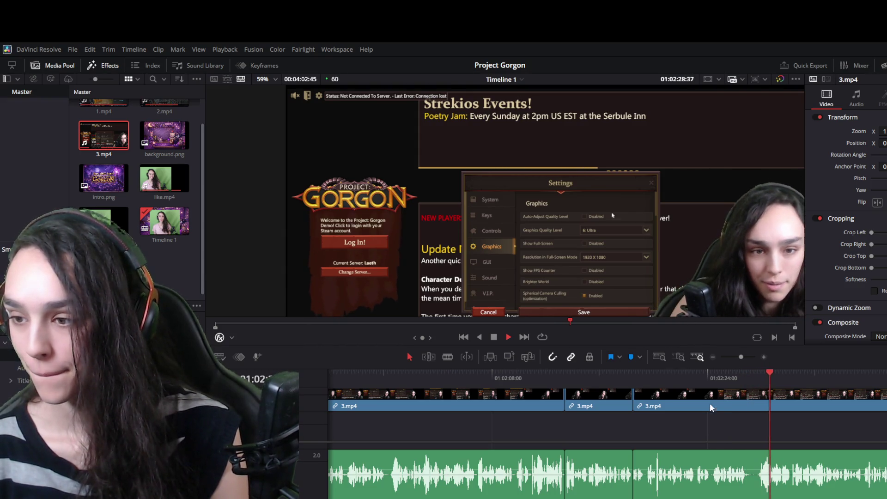
key("space")
mouse_move(634, 377)
left_mouse_down()
mouse_move(540, 377)
mouse_move(613, 373)
left_mouse_up()
key("space")
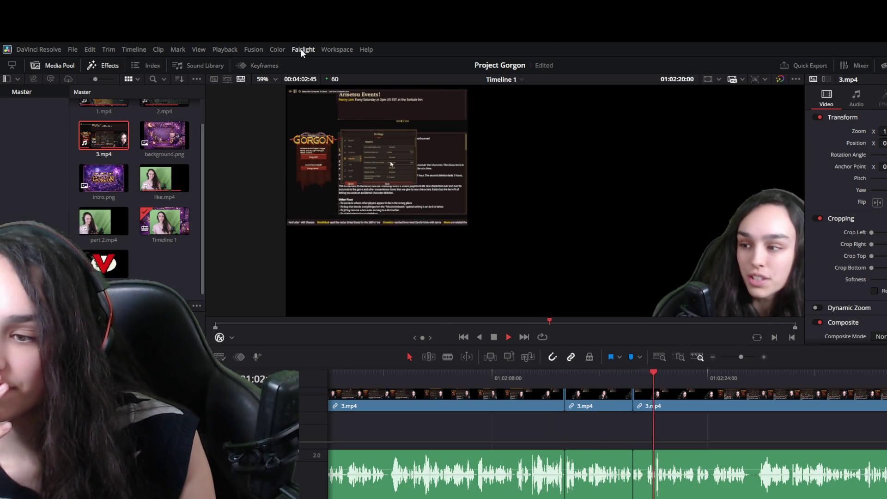
key("space")
Split 3.mp4 at the start of the dead section, around 01:02:20.
scroll(619, 439, "up", 3)
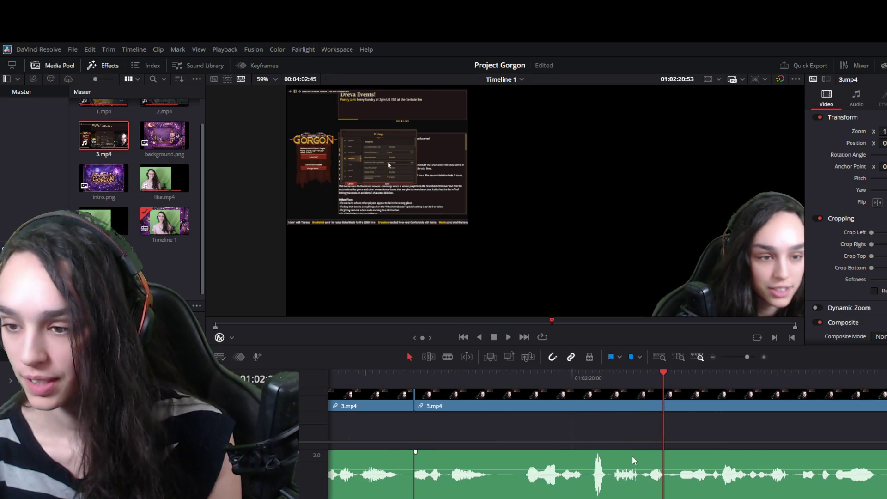
left_click_drag(625, 379, 639, 374)
key("ctrl+b")
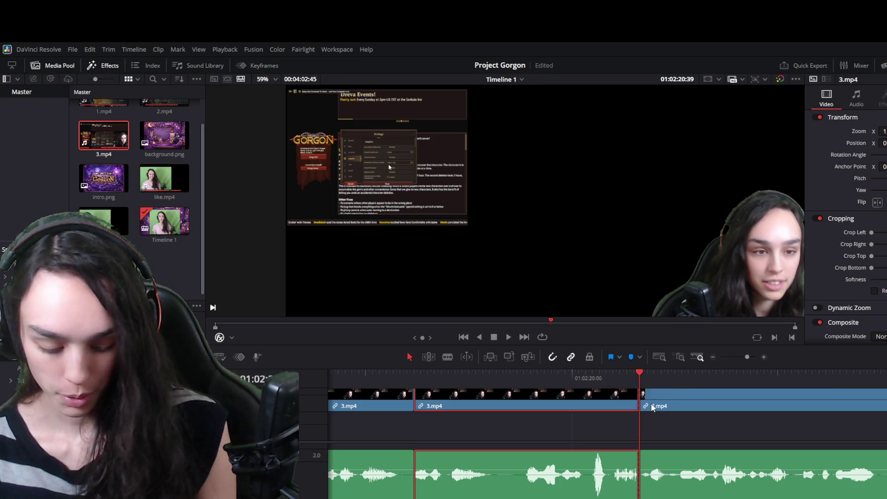
left_click(657, 492)
scroll(657, 492, "down", 2)
key("space")
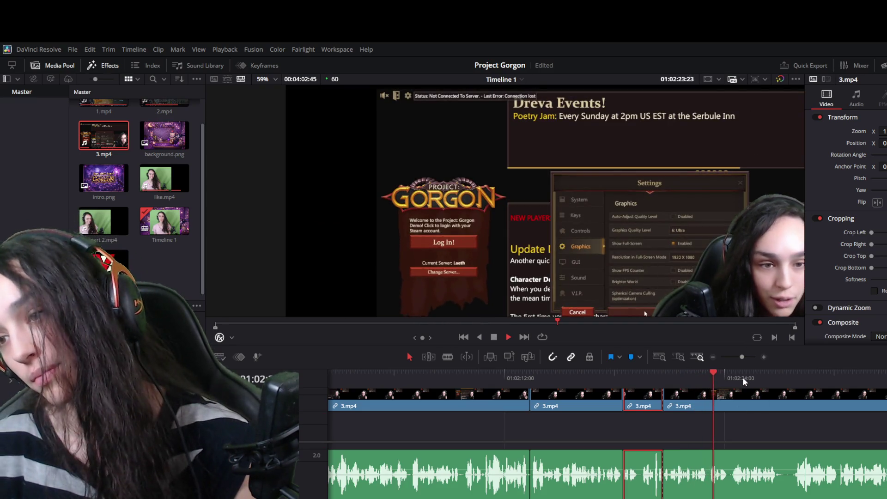
Trim the fourth 3.mp4 clip's start to about 01:02:27 and delete the gap before it.
left_click_drag(789, 373, 794, 372)
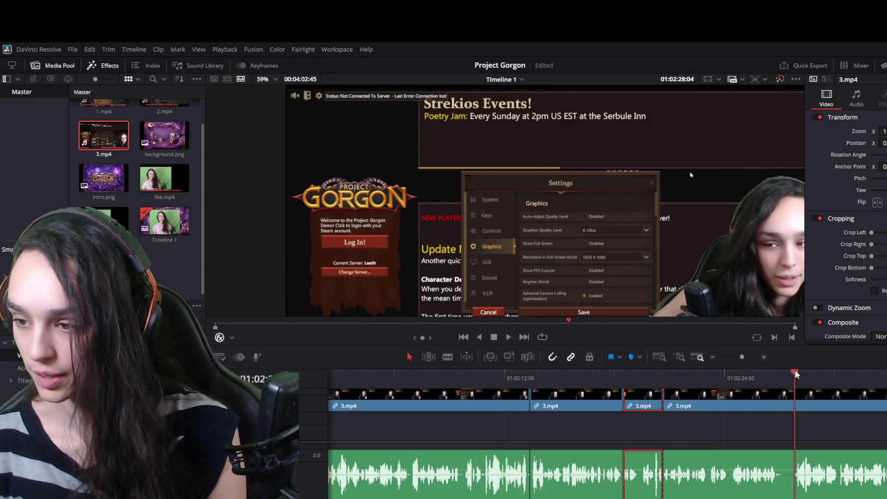
left_click(755, 403)
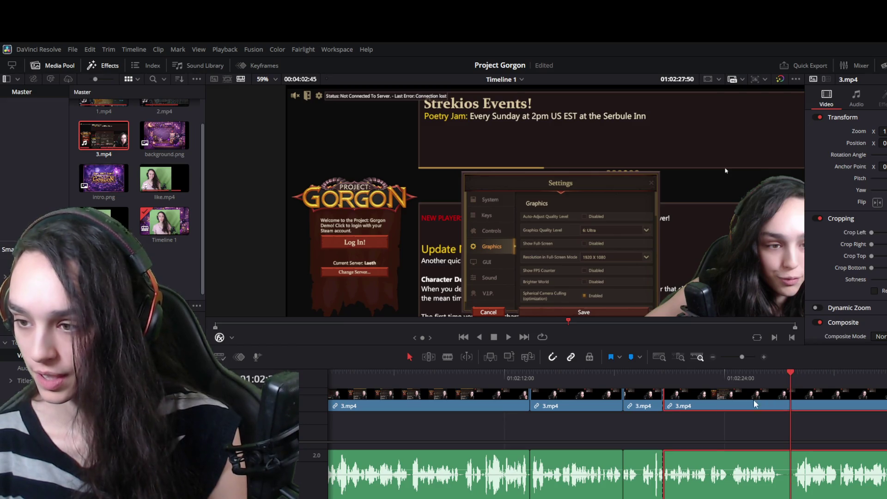
left_click_drag(672, 410, 800, 409)
left_click(732, 404)
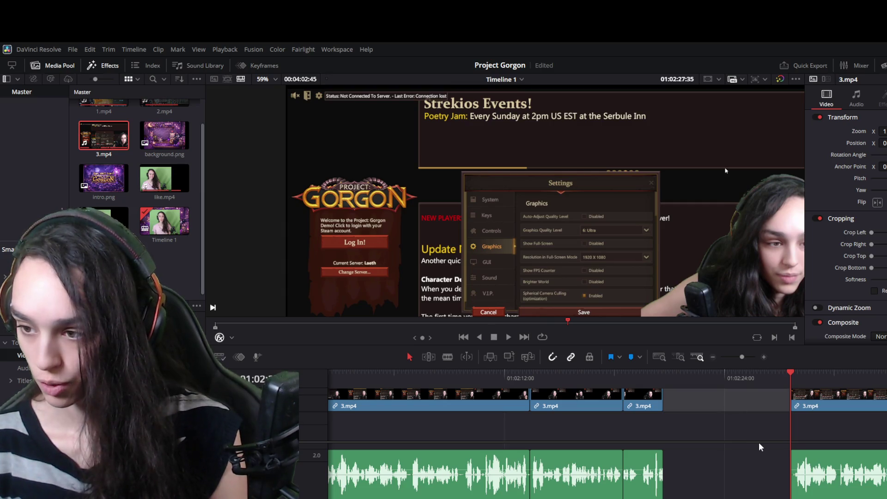
key("Delete")
key("space")
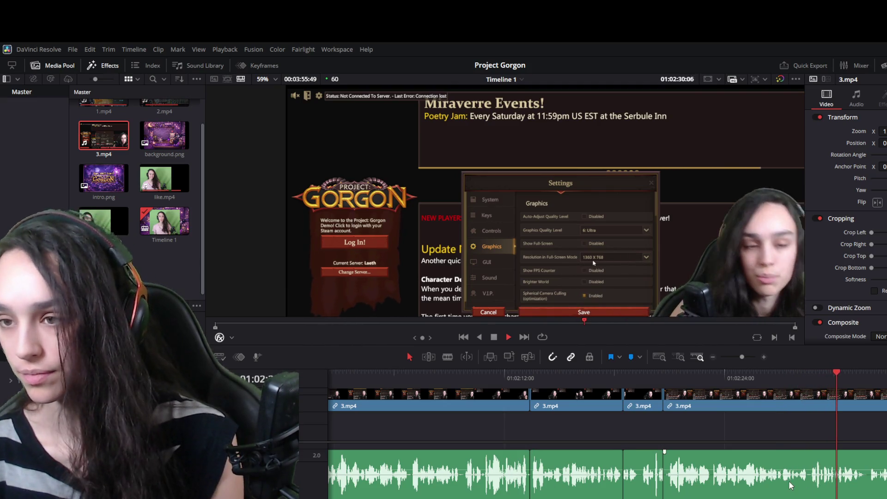
Trim the next 3.mp4 clip's start to the end of the dead stretch and delete the gap.
scroll(788, 482, "down", 2)
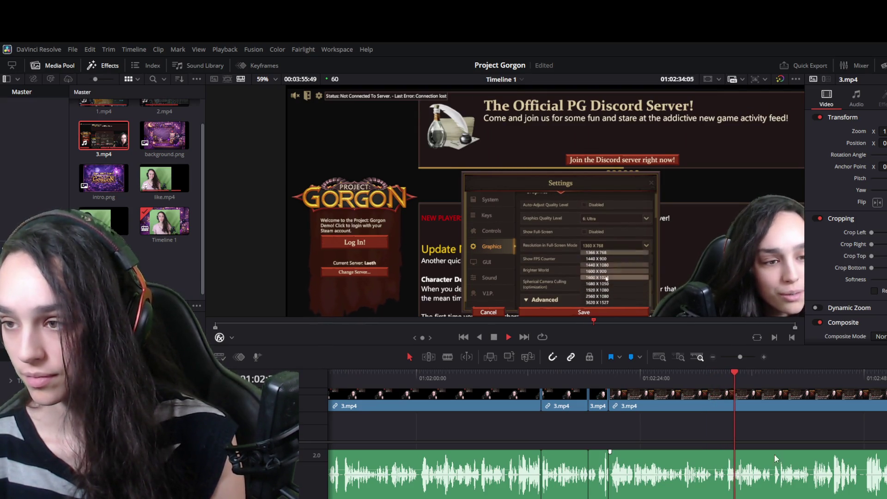
left_click(738, 378)
left_click(730, 373)
key("space")
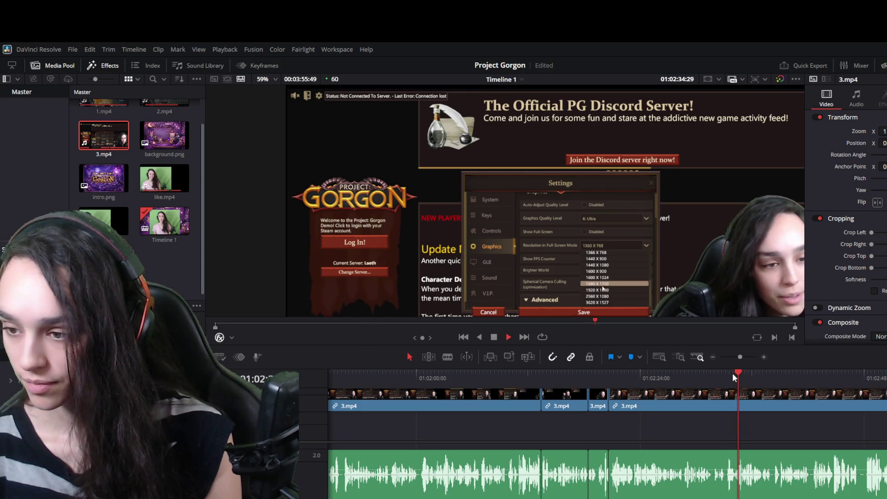
left_click_drag(732, 373, 726, 373)
mouse_move(609, 406)
left_mouse_down()
mouse_move(742, 410)
mouse_move(728, 410)
left_mouse_up()
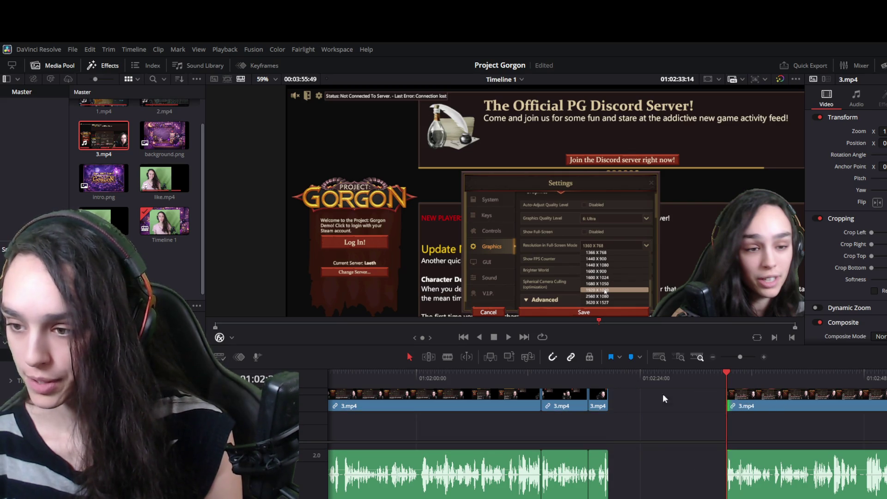
left_click(626, 410)
key("Delete")
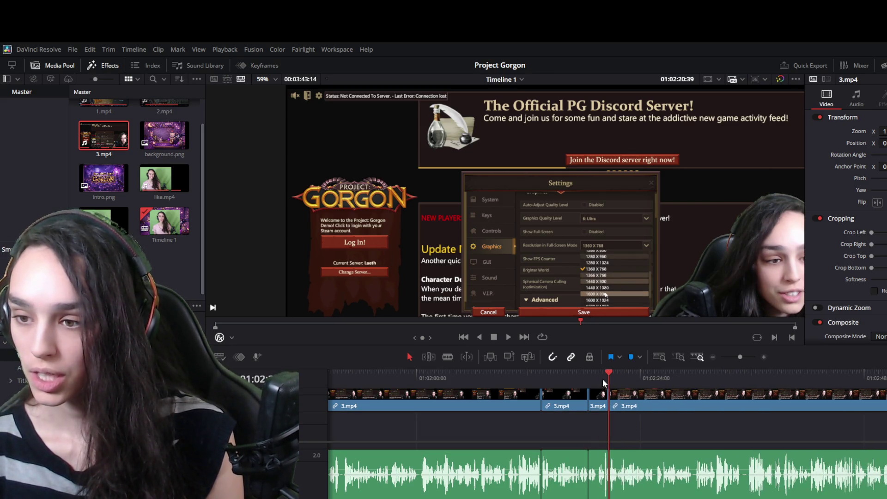
Play back across the new joint and locate the next dead section near 01:02:22:16.
left_click(606, 378)
key("space")
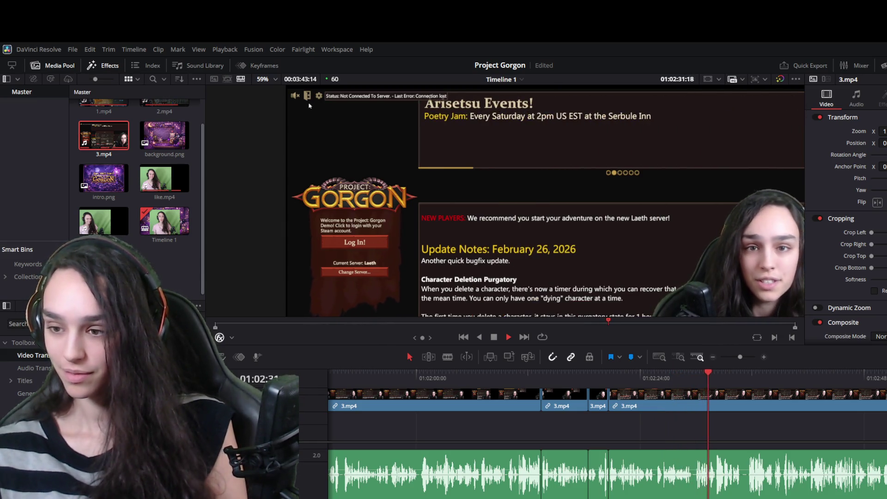
key("space")
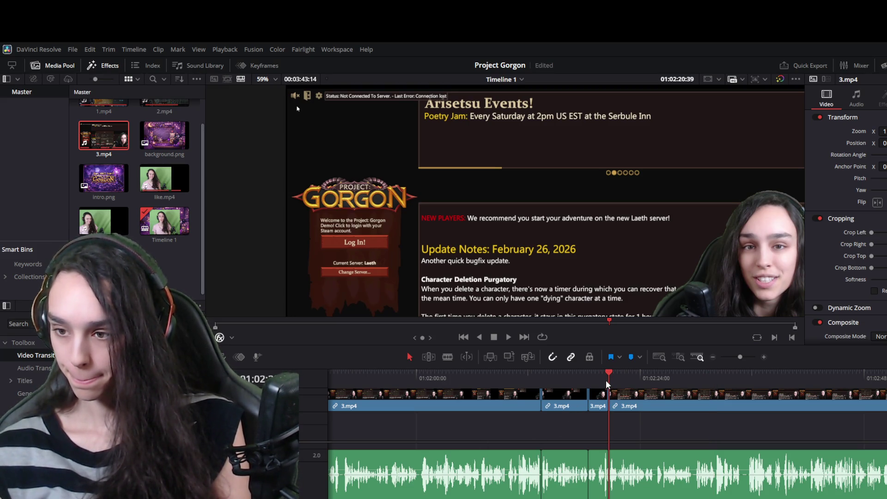
key("space")
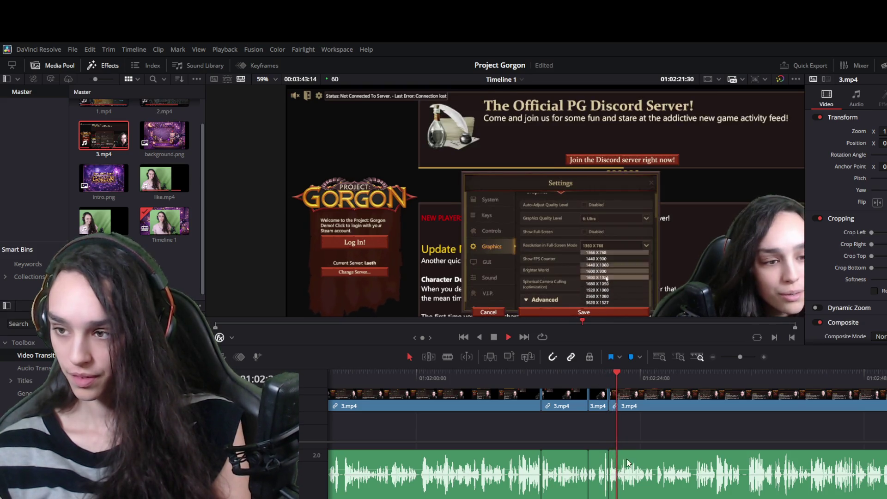
key("ctrl+equal")
key("space")
left_click_drag(610, 370, 658, 372)
left_click(620, 400)
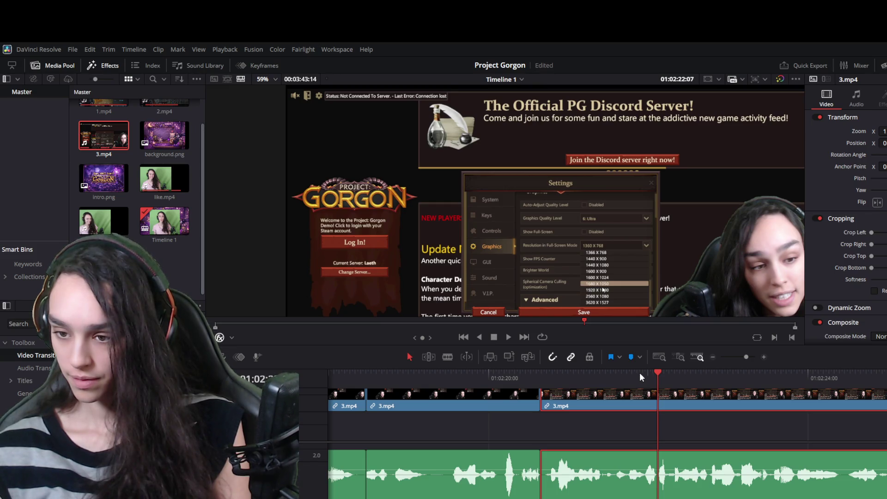
key("ctrl+minus")
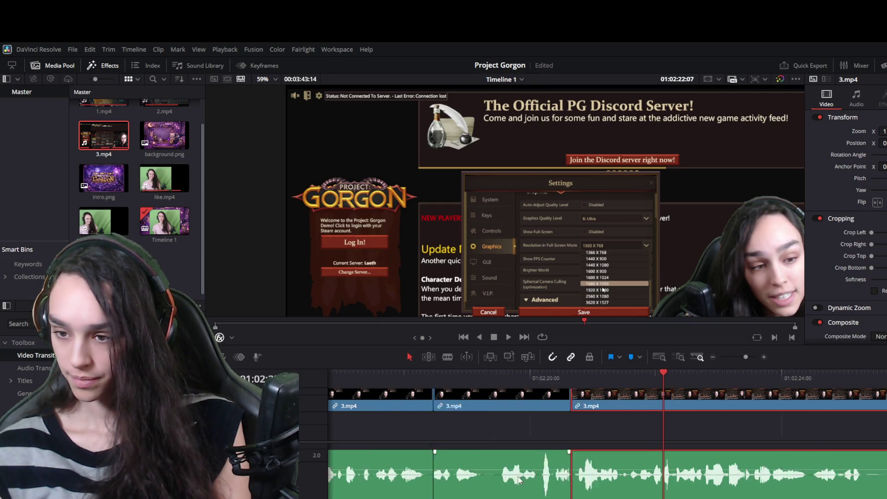
key("ctrl+equal")
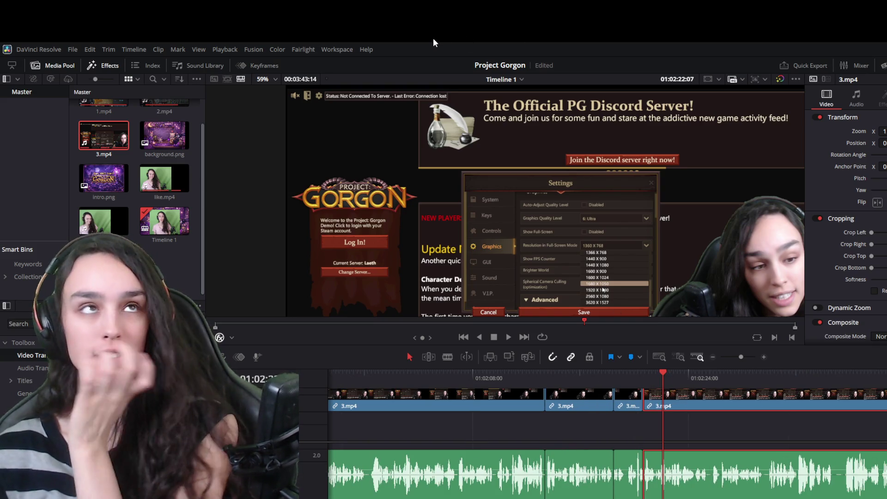
key("space")
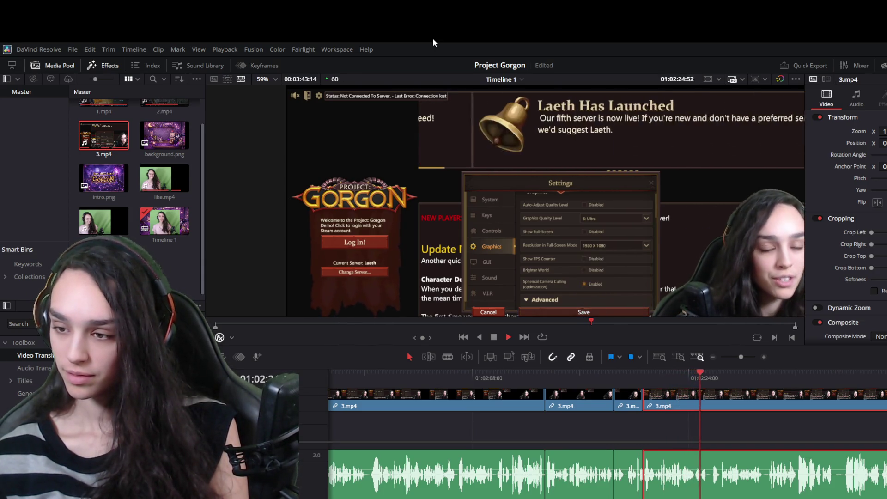
key("space")
Split 3.mp4 at both ends of the dead section, delete the short piece, and check the cut.
scroll(679, 462, "up", 2)
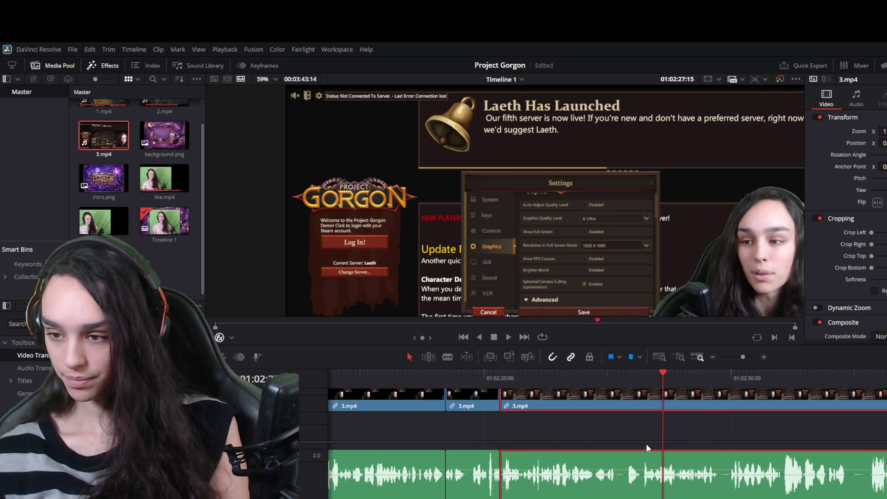
left_click_drag(631, 382, 619, 381)
key("ctrl+backslash")
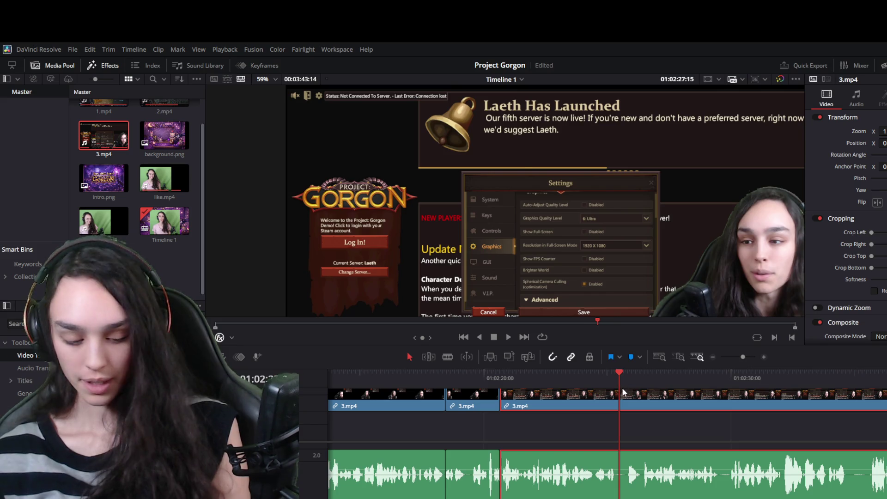
left_click(639, 373)
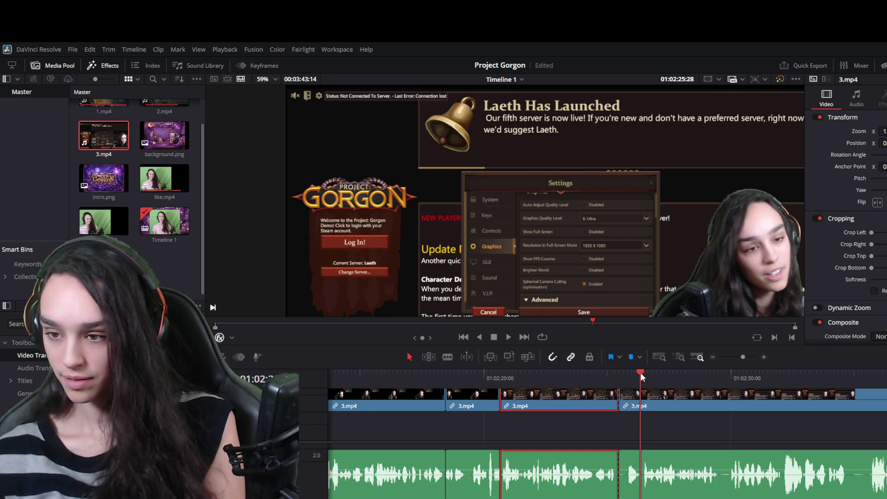
key("ctrl+backslash")
left_click(628, 397)
key("Delete")
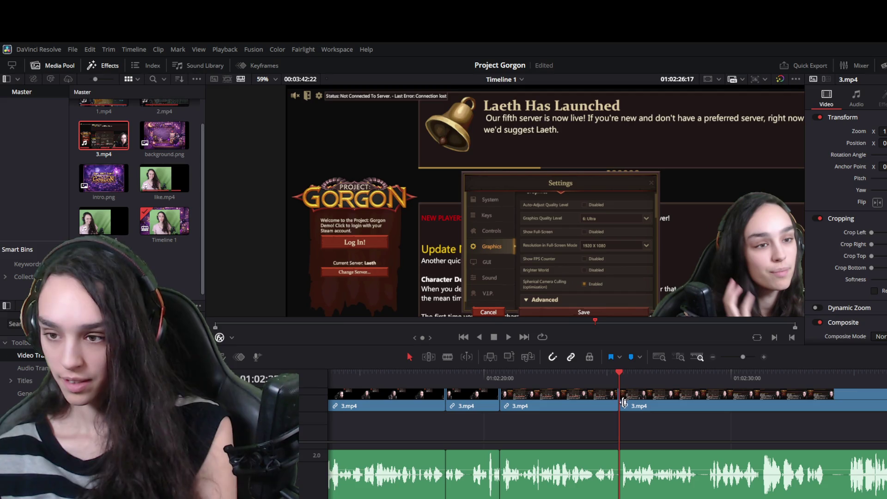
left_click(606, 374)
key("space")
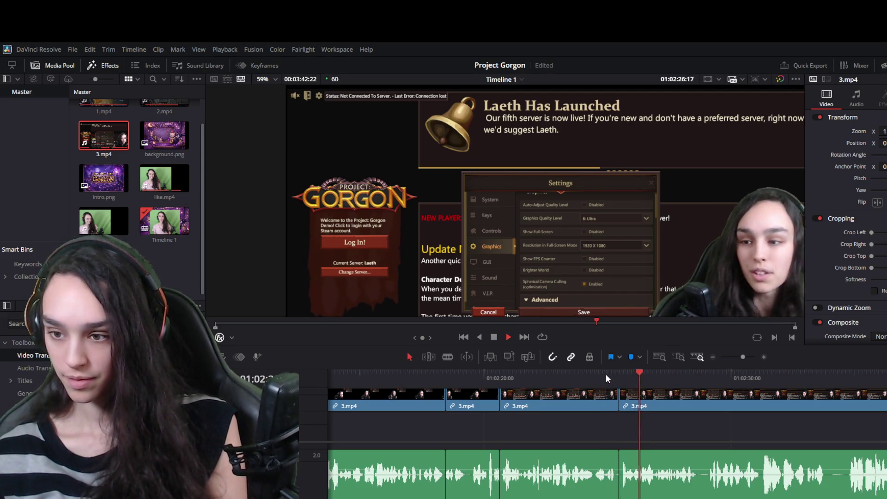
key("space")
Shorten the first clip's end, delete the gap, review the edit, and save the project.
scroll(610, 483, "up", 3)
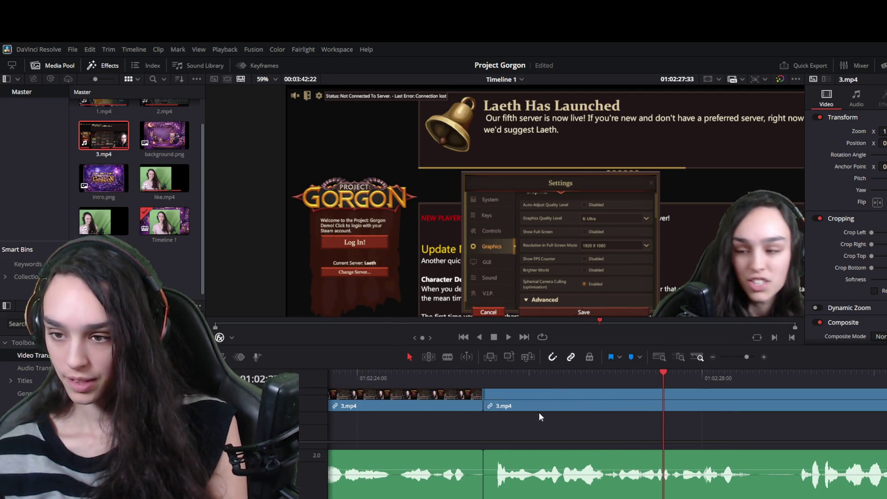
left_click_drag(474, 401, 452, 391)
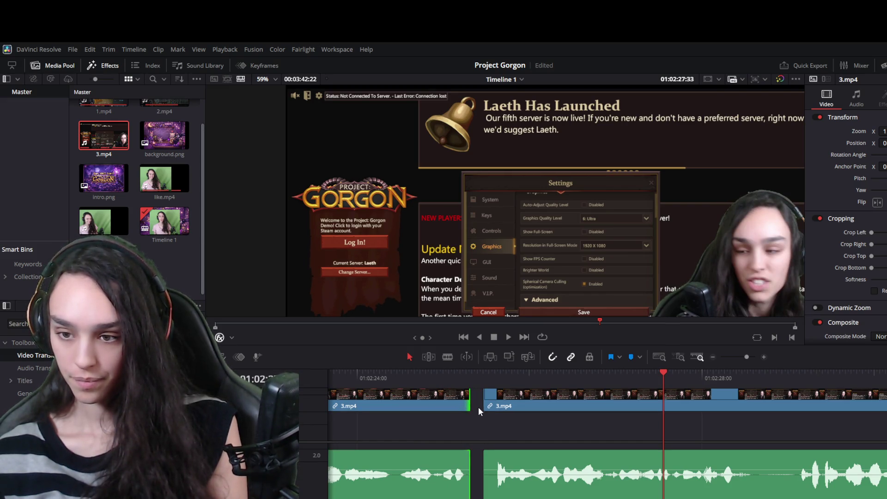
left_click(476, 406)
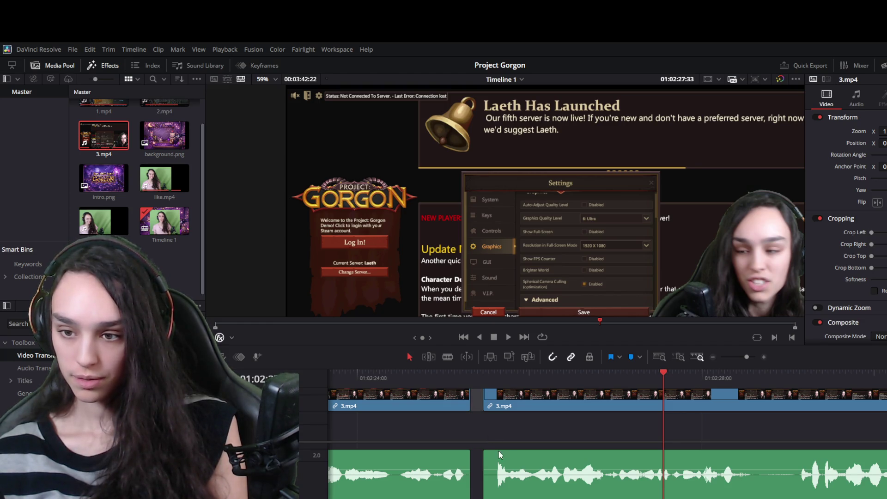
key("Delete")
left_click(458, 377)
key("space")
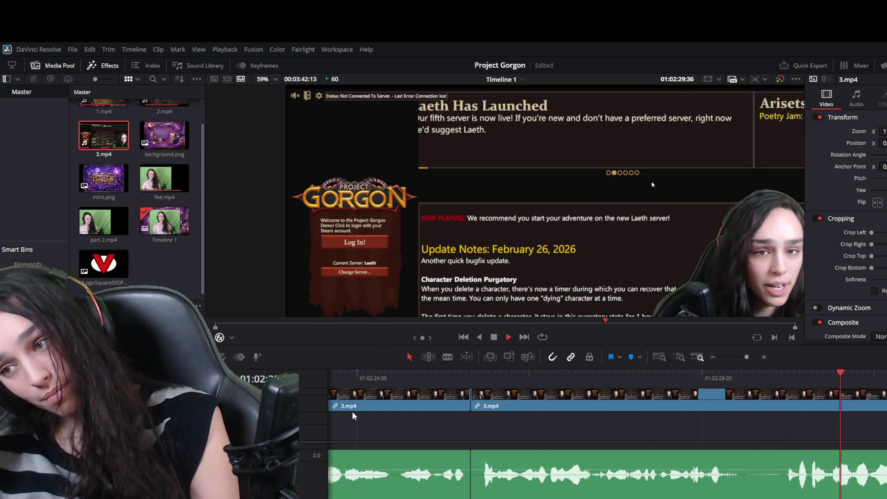
key("space")
key("ctrl+s")
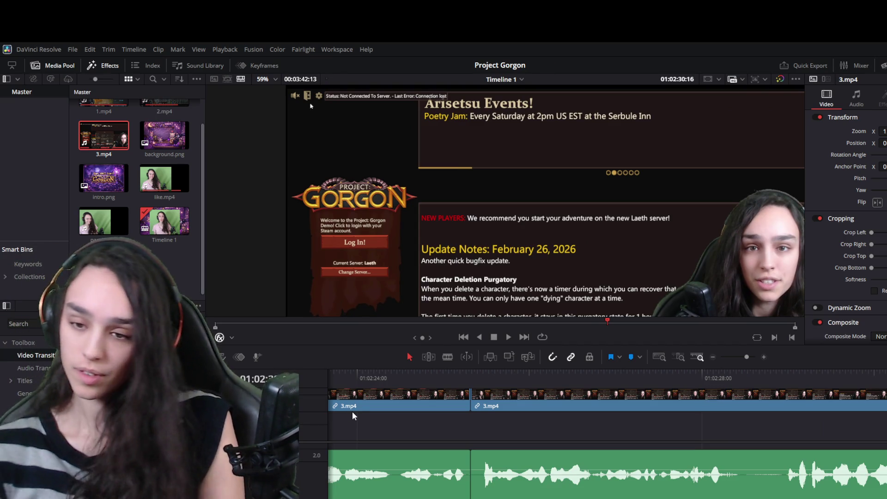
Cut the next dead section of 3.mp4 near 01:02:28 with Ctrl+B, delete it, and play back.
left_click(414, 380)
key("space")
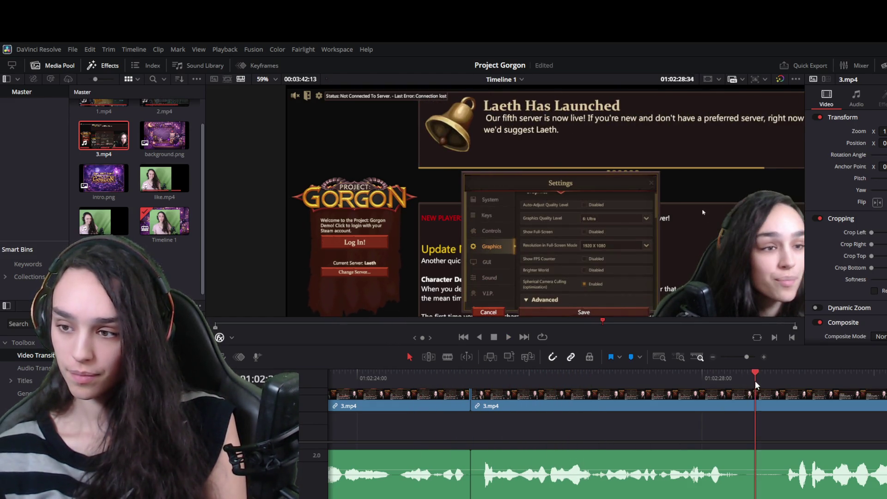
scroll(663, 453, "down", 3)
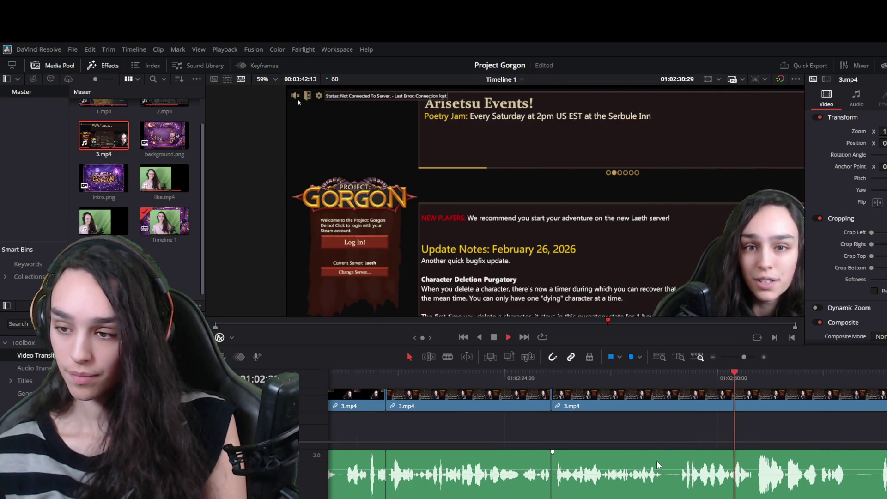
key("space")
left_click(683, 406)
left_click_drag(680, 383, 663, 405)
key("ctrl+b")
left_click(667, 405)
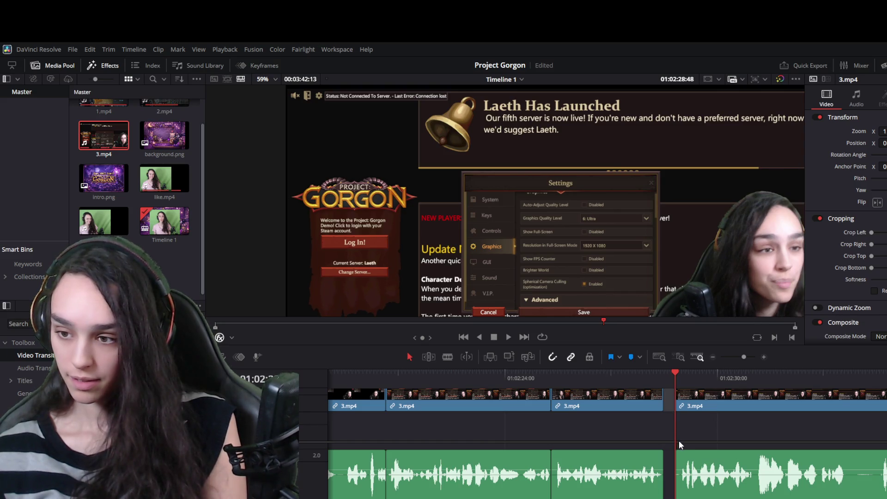
key("Delete")
key("space")
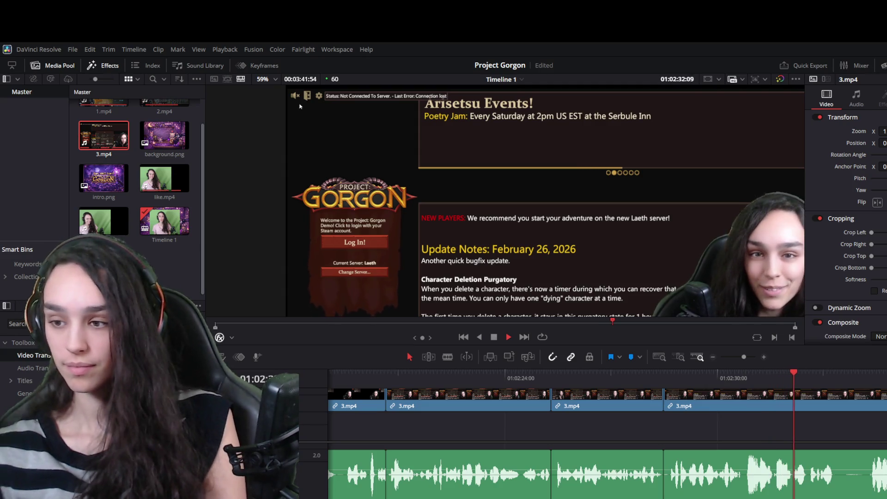
scroll(785, 485, "down", 2)
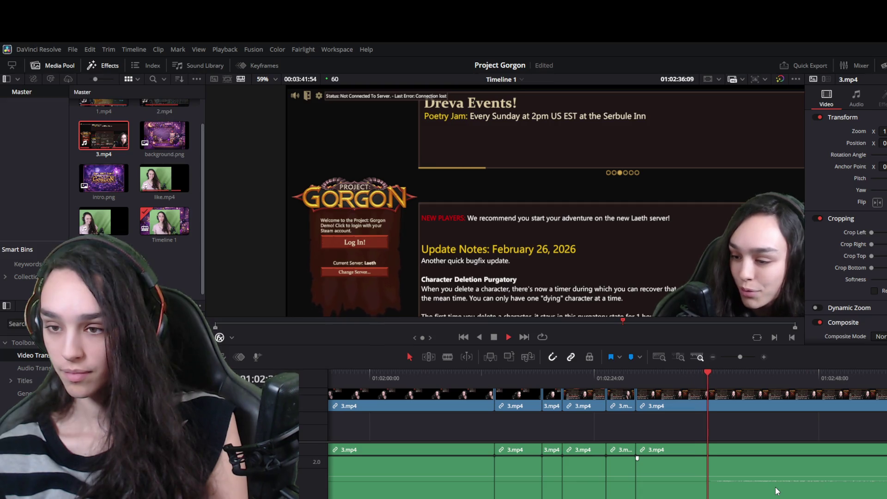
Drag the last 3.mp4 clip's right edge about 9 seconds left and play the new ending.
scroll(693, 466, "up", 2)
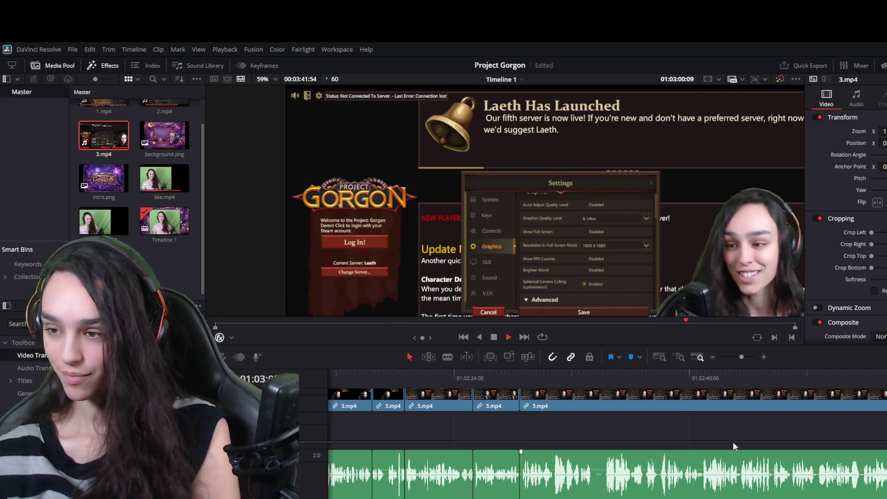
scroll(742, 418, "up", 1)
scroll(741, 417, "right", 5)
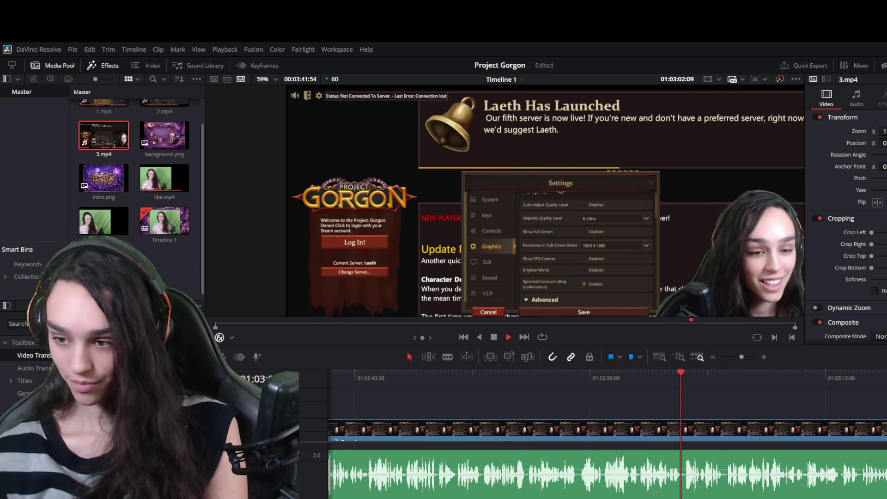
scroll(745, 423, "right", 1)
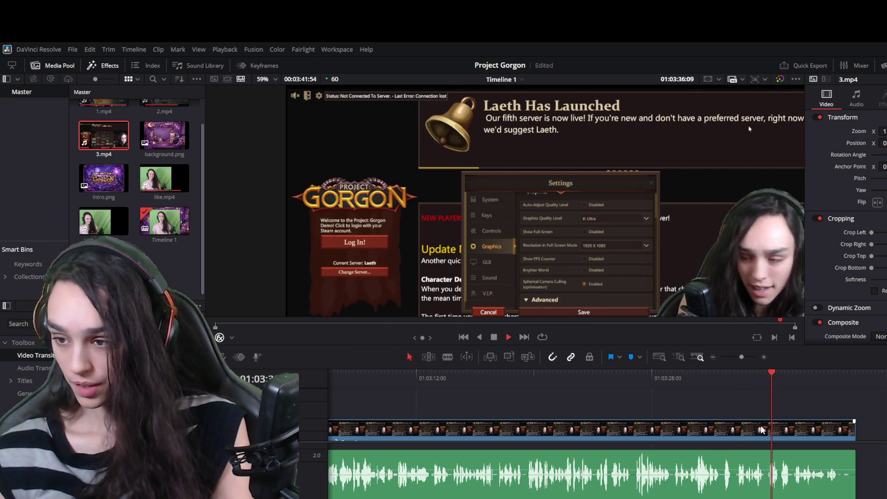
left_click(820, 434)
left_click_drag(852, 433, 719, 435)
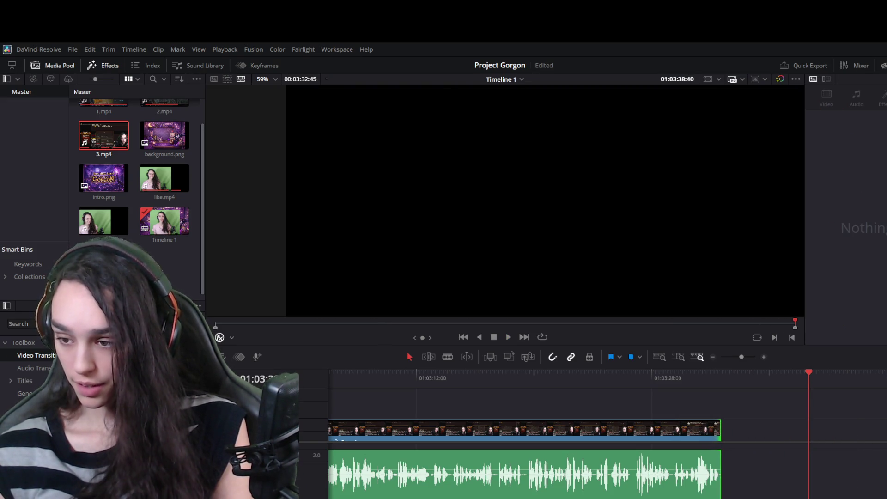
scroll(796, 433, "up", 1)
left_click(730, 380)
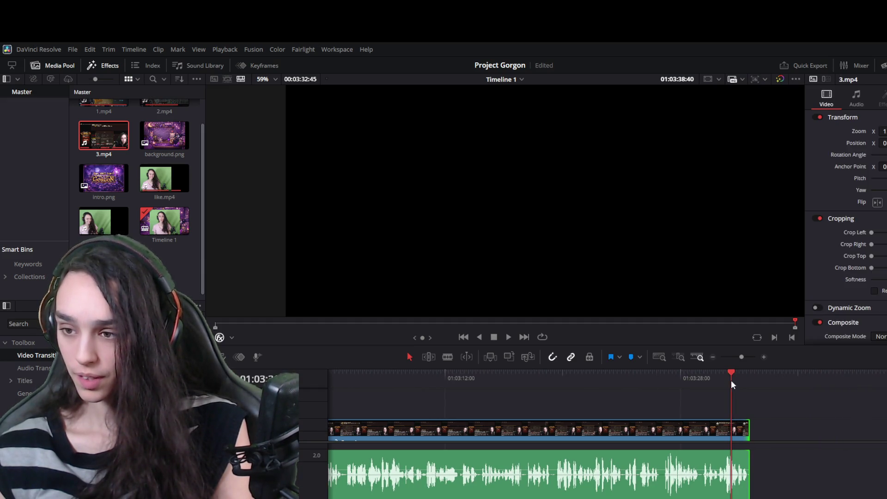
key("space")
scroll(803, 401, "up", 4)
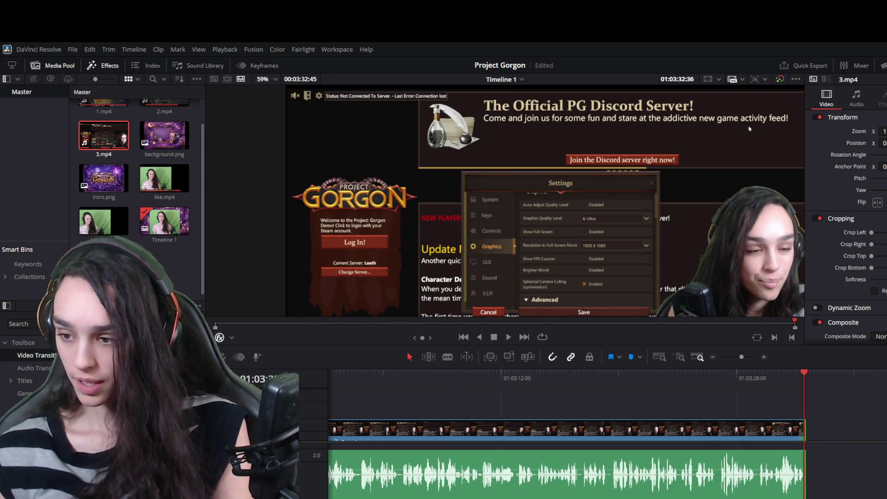
scroll(600, 430, "up", 10)
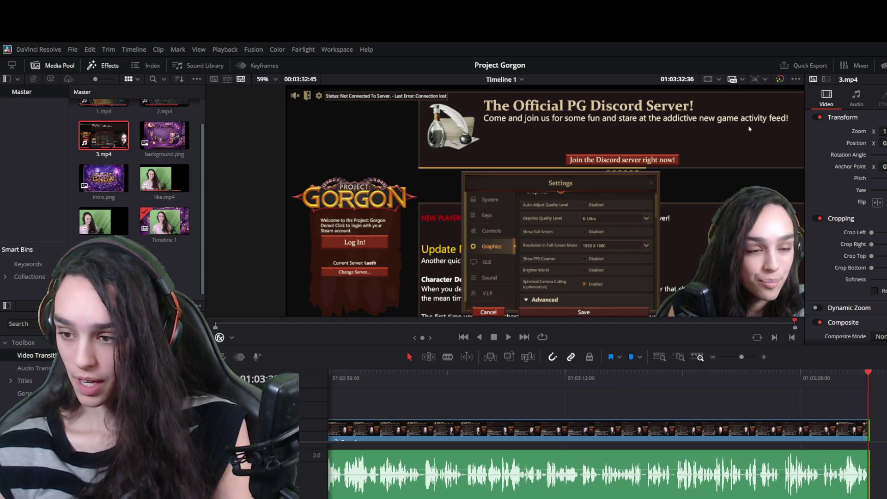
scroll(601, 430, "up", 3)
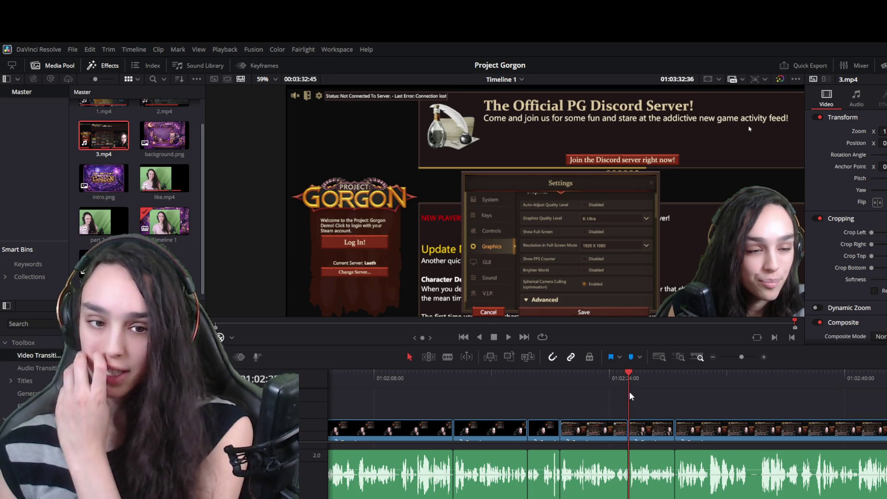
key("space")
left_click_drag(577, 372, 562, 372)
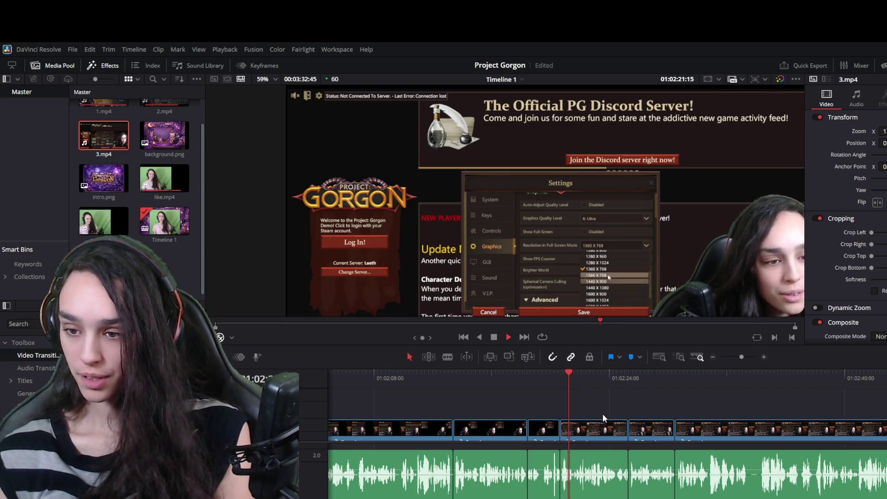
left_click(606, 430)
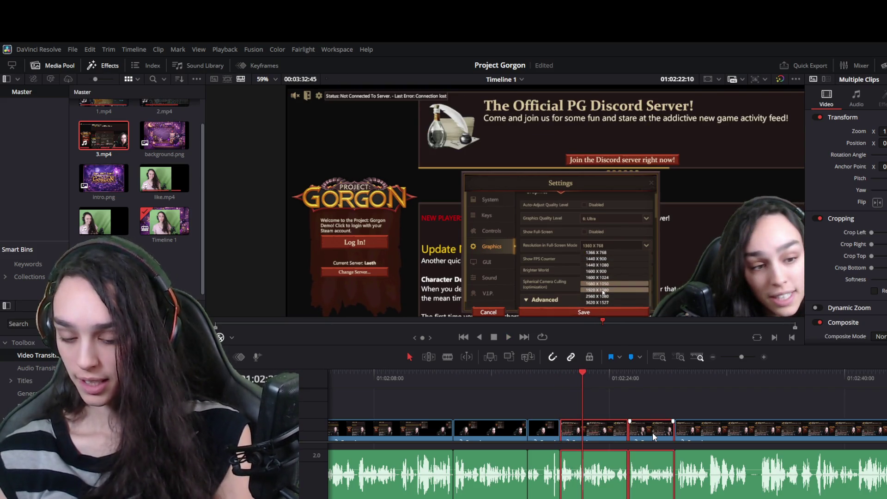
key("Delete")
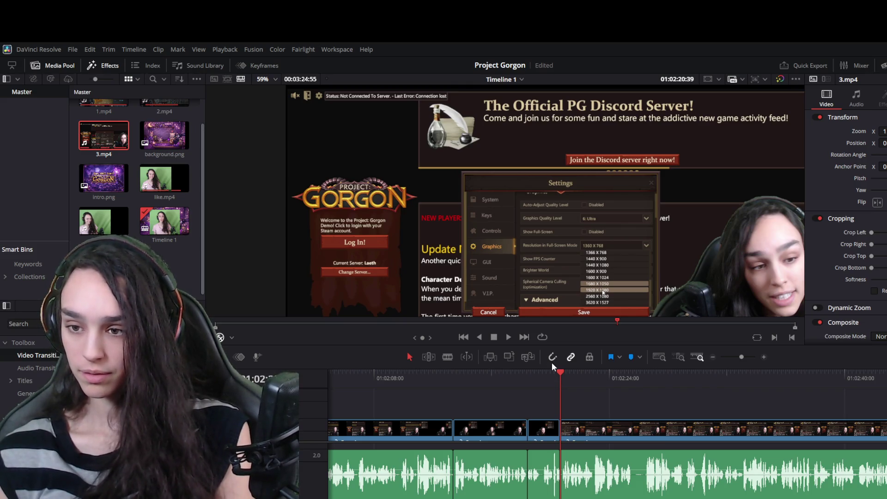
left_click(549, 371)
key("space")
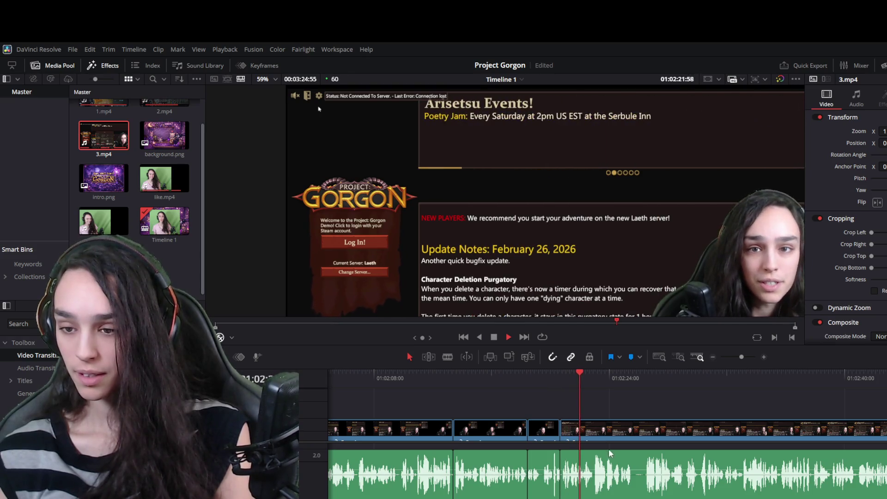
key("ctrl+minus")
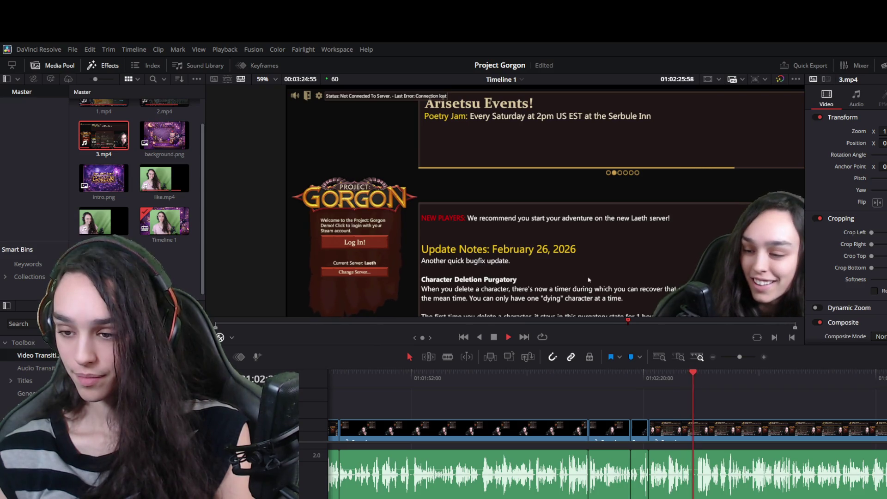
key("space")
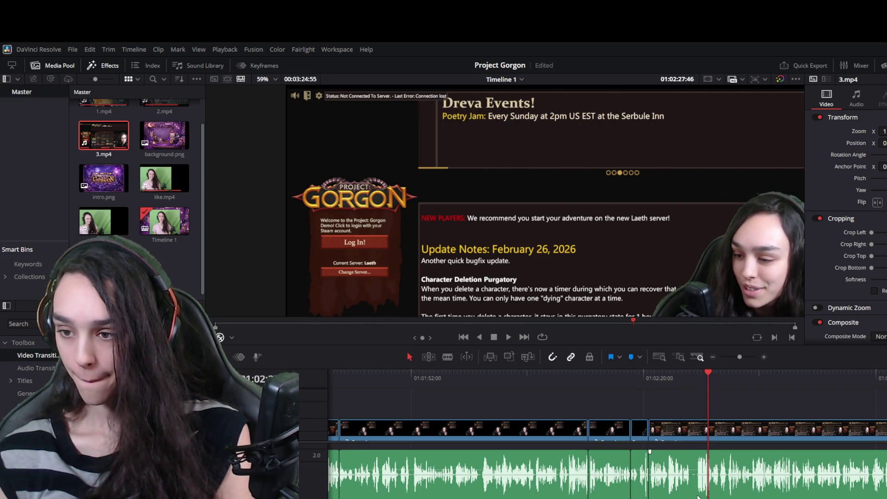
scroll(644, 492, "right", 3)
scroll(640, 495, "down", 2)
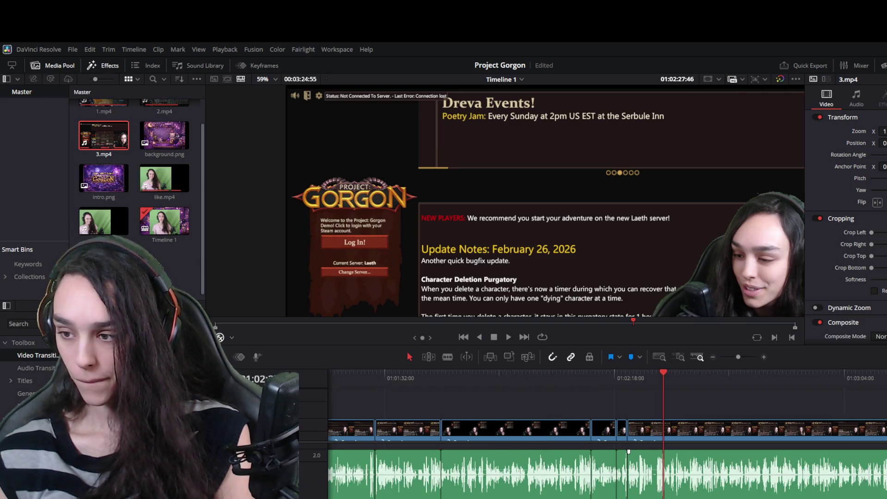
scroll(640, 481, "down", 1)
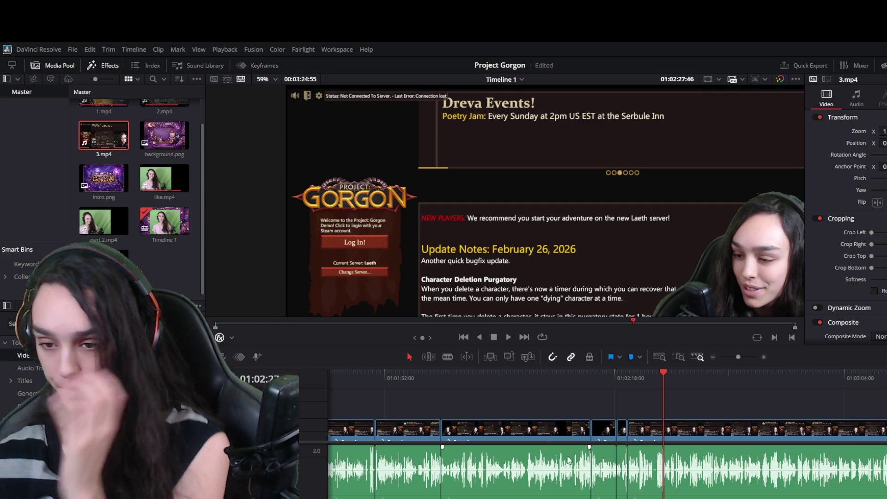
scroll(480, 385, "left", 10)
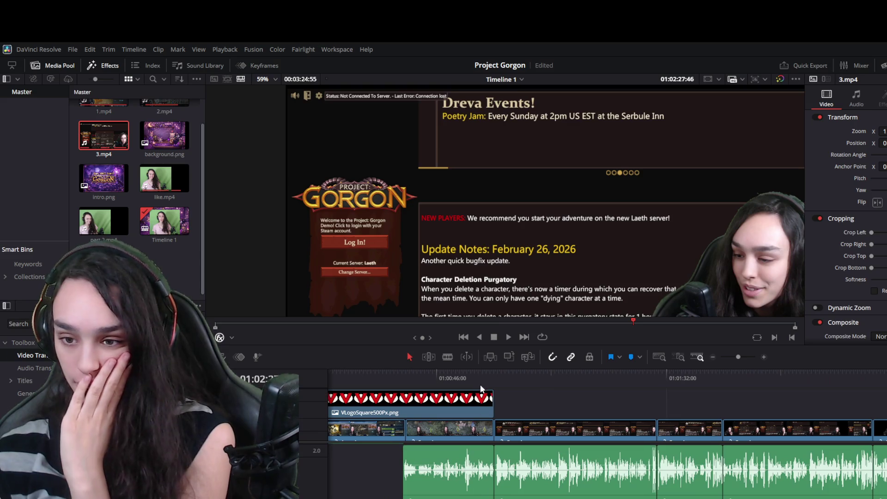
Play the timeline, select 2.mp4, and jump to the start of 3.mp4, zoomed in on the join.
left_click(482, 373)
key("space")
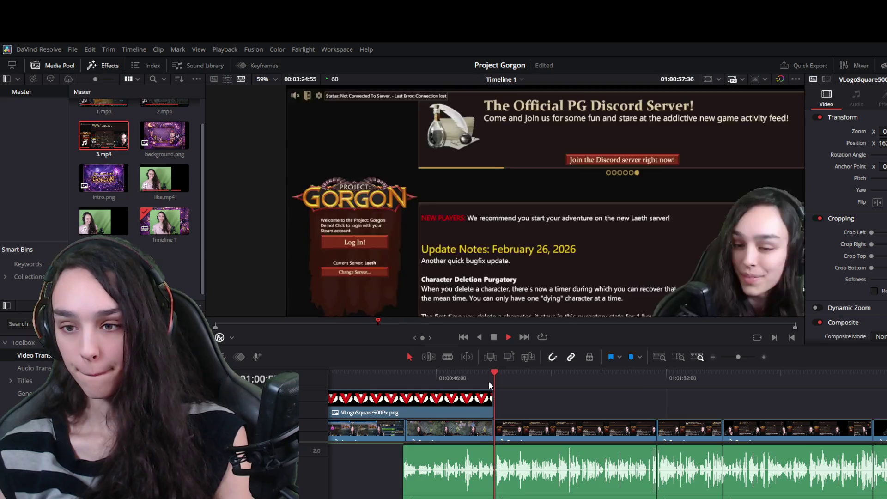
key("space")
scroll(408, 462, "up", 3)
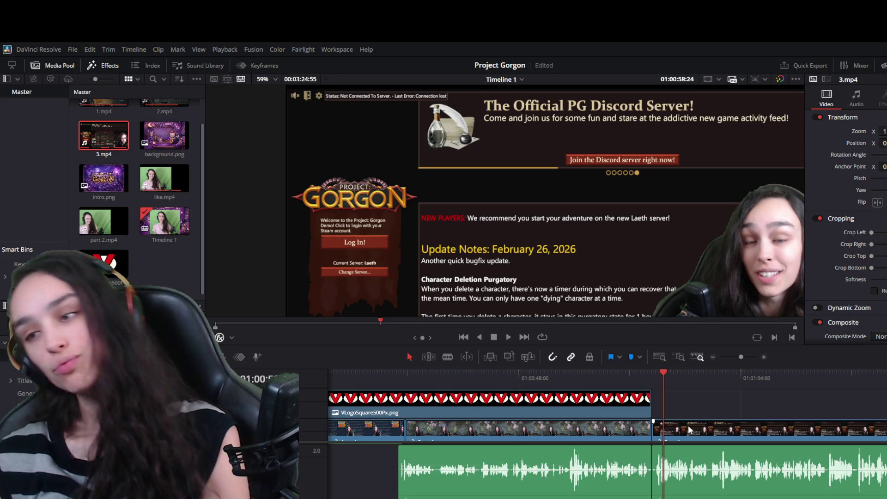
left_click(611, 426)
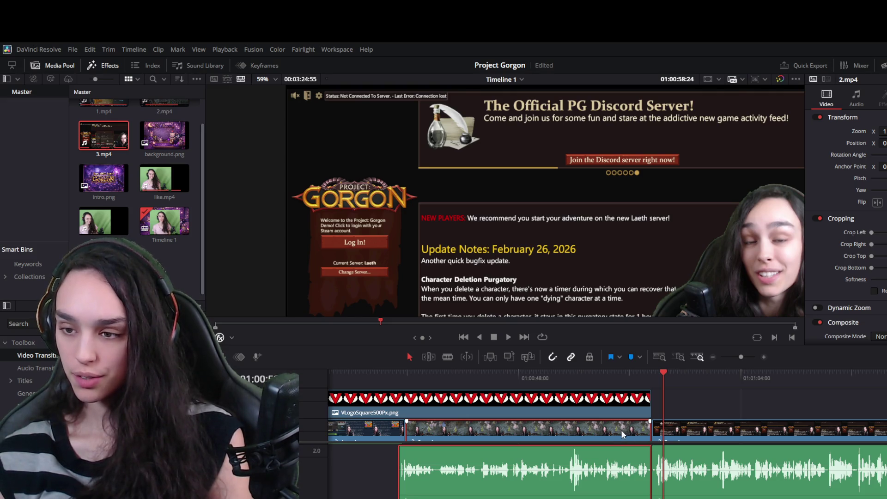
key("Up")
key("ctrl+equal")
key("ctrl+equal")
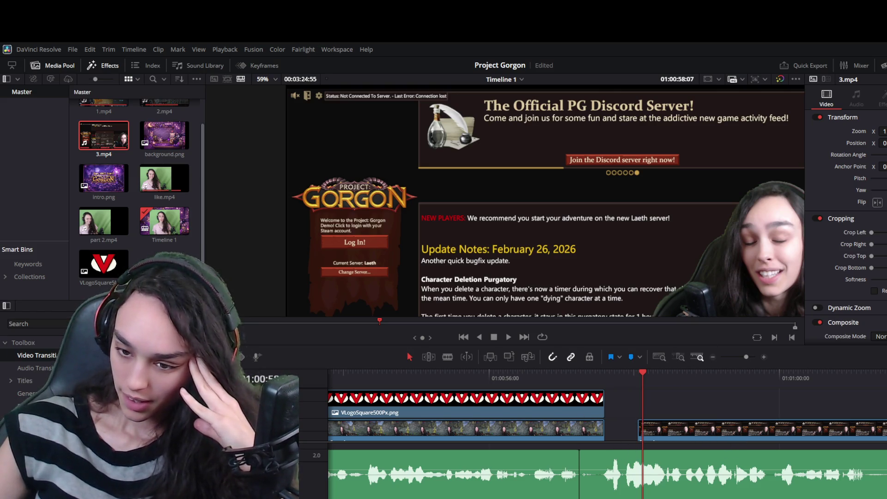
Remove the audio clip under the 2.mp4/3.mp4 gap and play back the section.
scroll(607, 434, "left", 10)
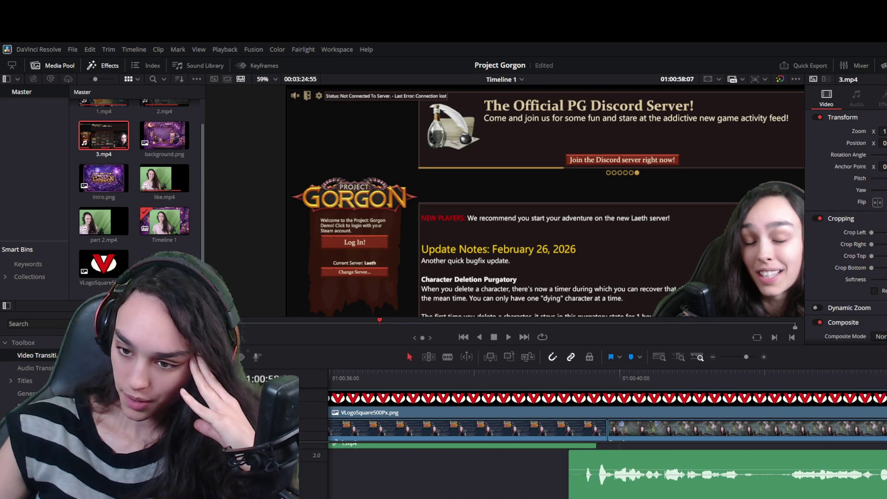
scroll(606, 435, "left", 1)
scroll(607, 466, "down", 2)
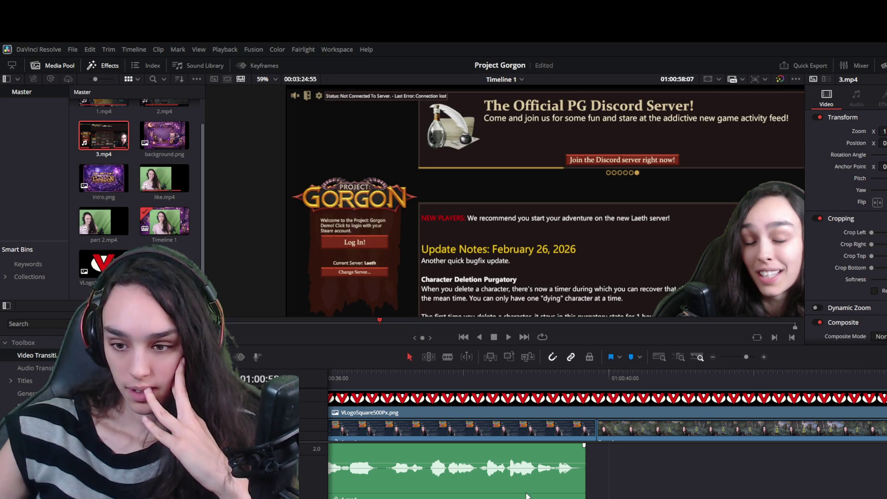
scroll(607, 434, "right", 10)
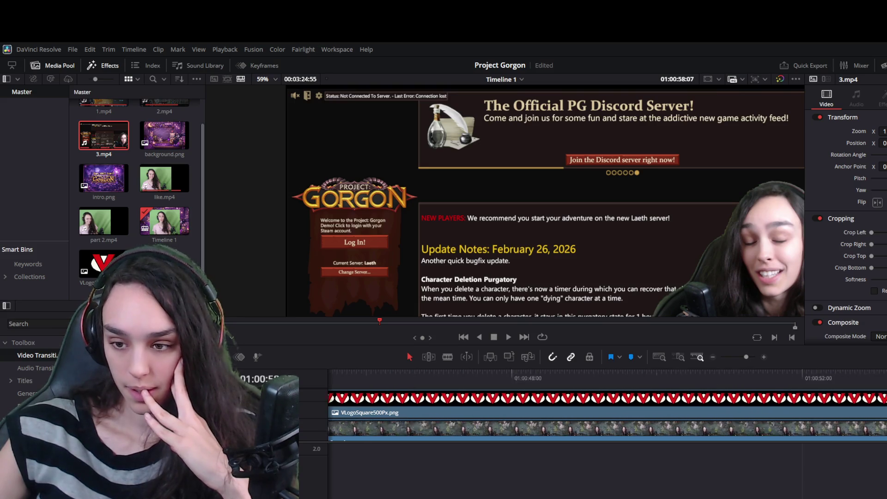
scroll(607, 434, "left", 1)
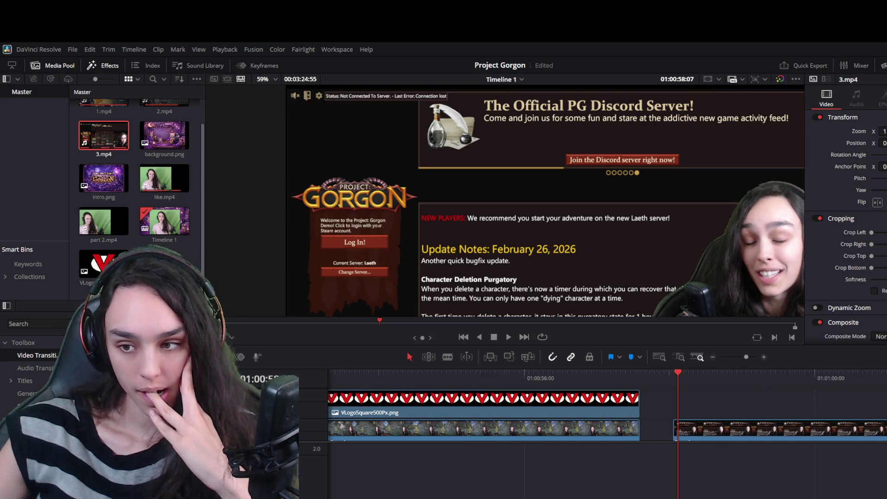
scroll(607, 434, "right", 1)
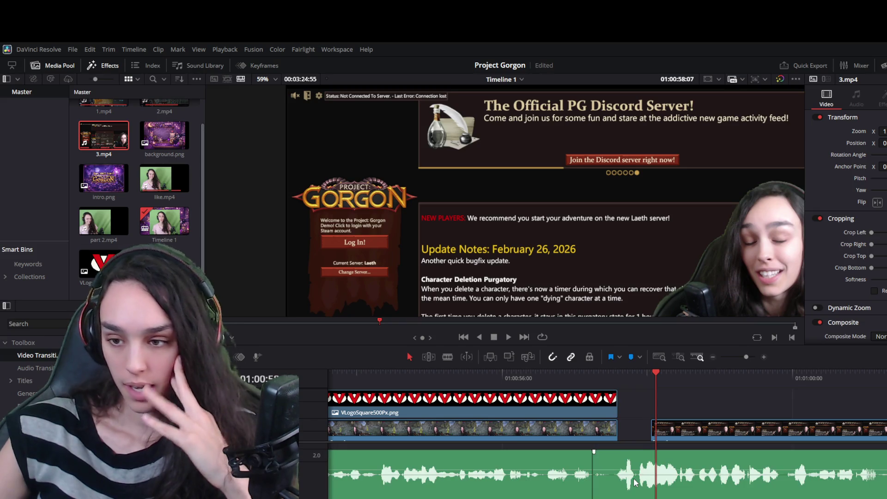
key("ctrl+z")
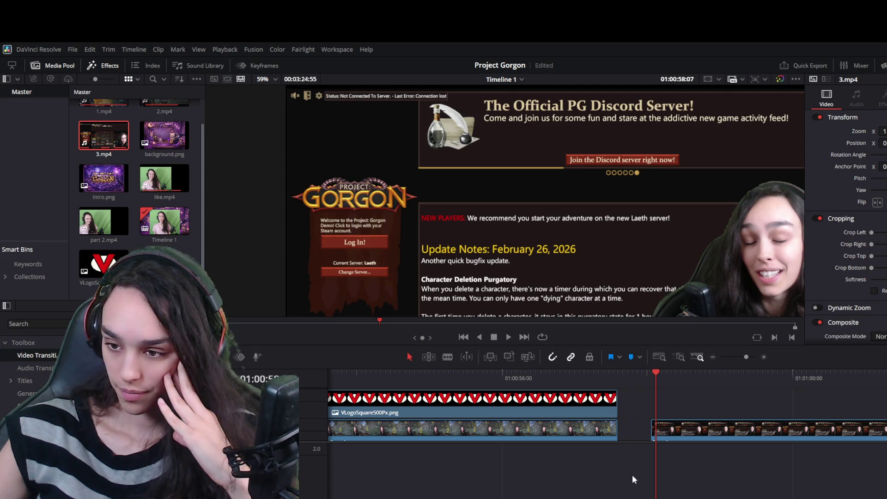
key("space")
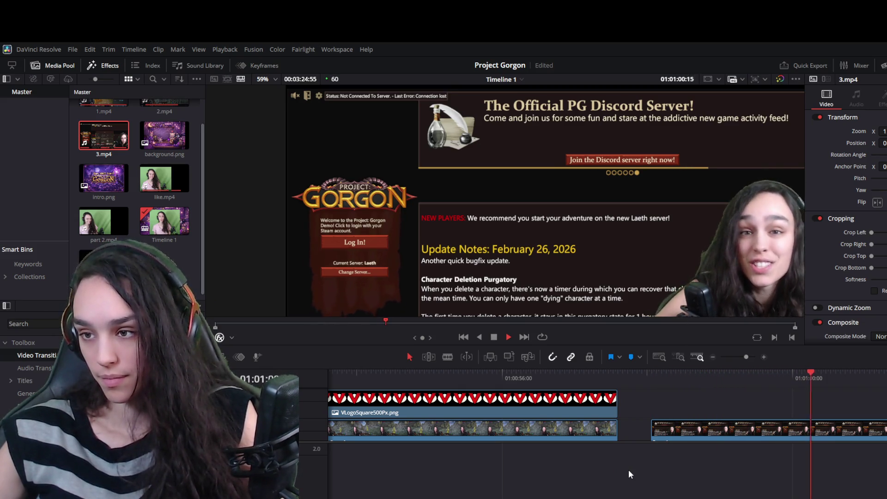
Redo the audio deletion, then extend 3.mp4's start earlier to fill the gap and review it.
key("ctrl+shift+z")
key("ctrl+z")
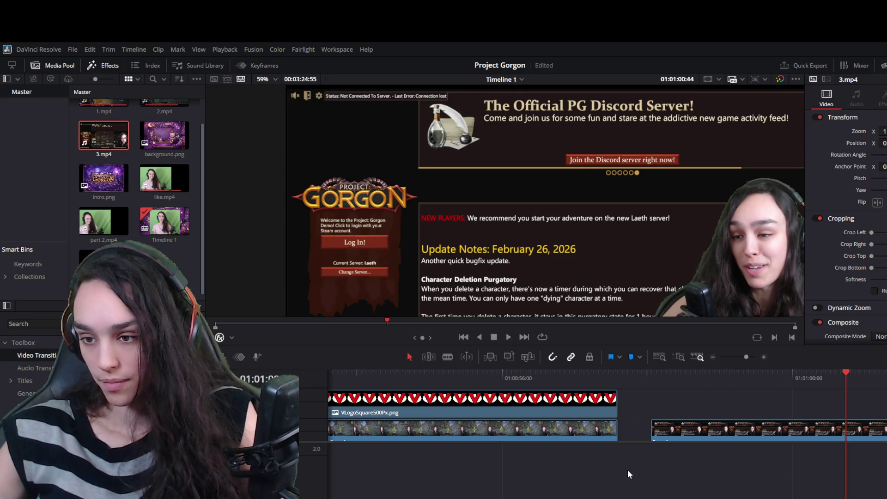
key("ctrl+z")
key("ctrl+shift+z")
left_click(652, 431)
left_click_drag(654, 431, 622, 429)
left_click(579, 372)
key("space")
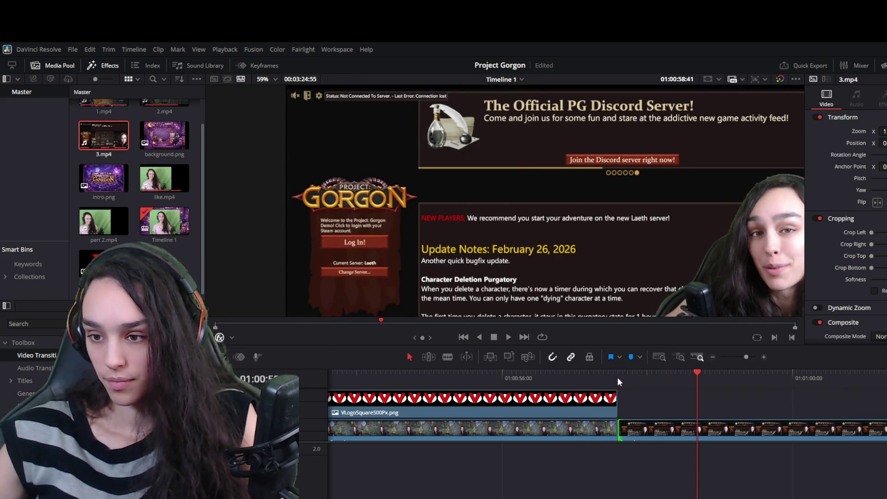
key("space")
scroll(630, 403, "down", 1)
left_click_drag(594, 379, 625, 380)
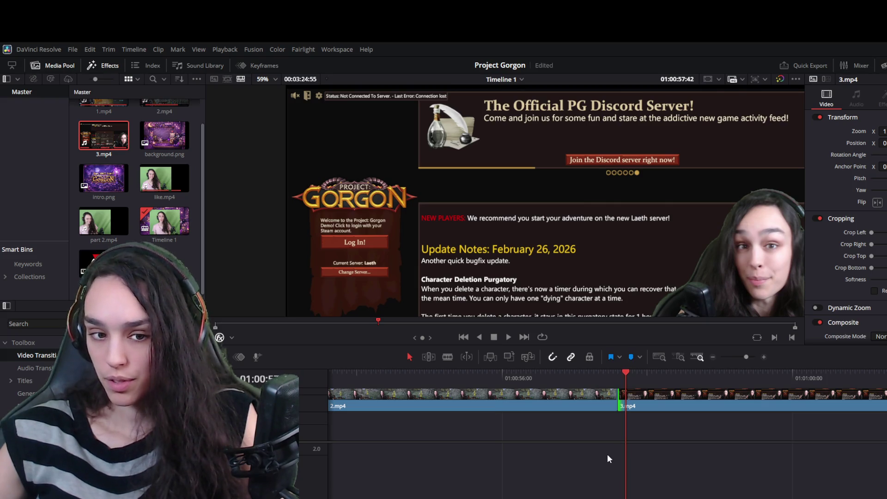
scroll(607, 459, "up", 1)
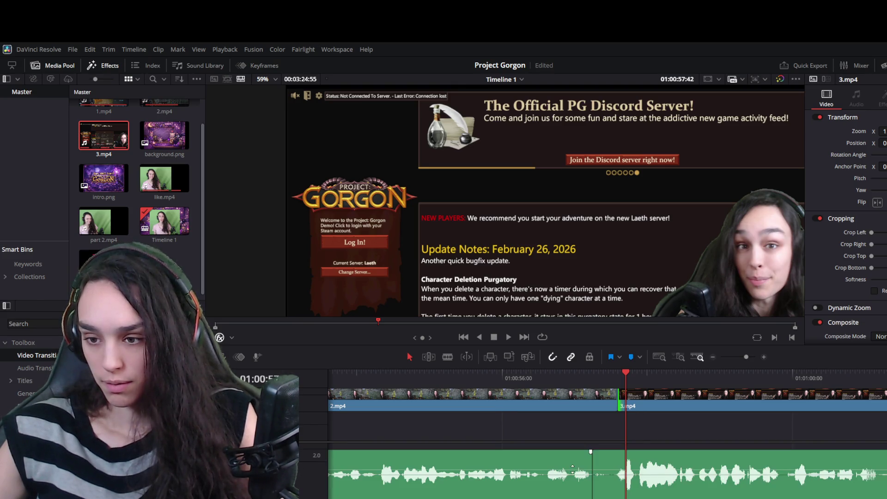
Move the 2.mp4/3.mp4 cut 16 frames earlier, trim 3.mp4's start 14 frames later, and close the gap.
left_click(611, 470)
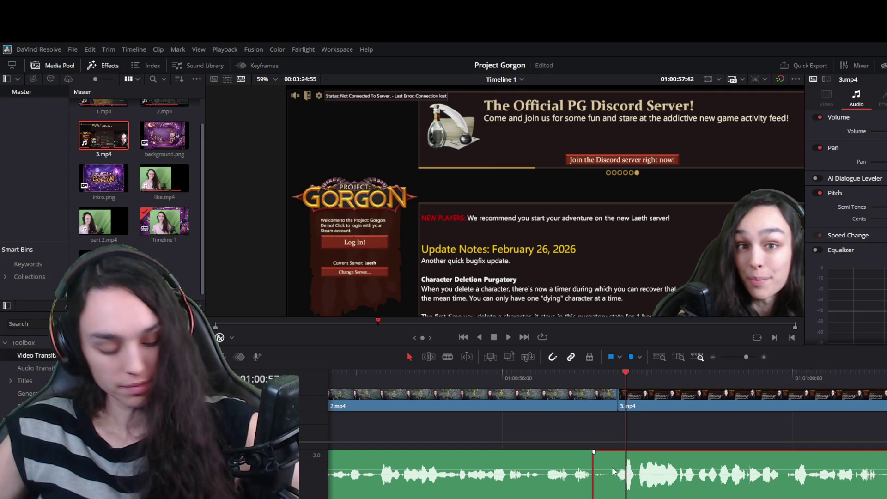
left_click(612, 405)
left_click_drag(613, 400, 595, 396)
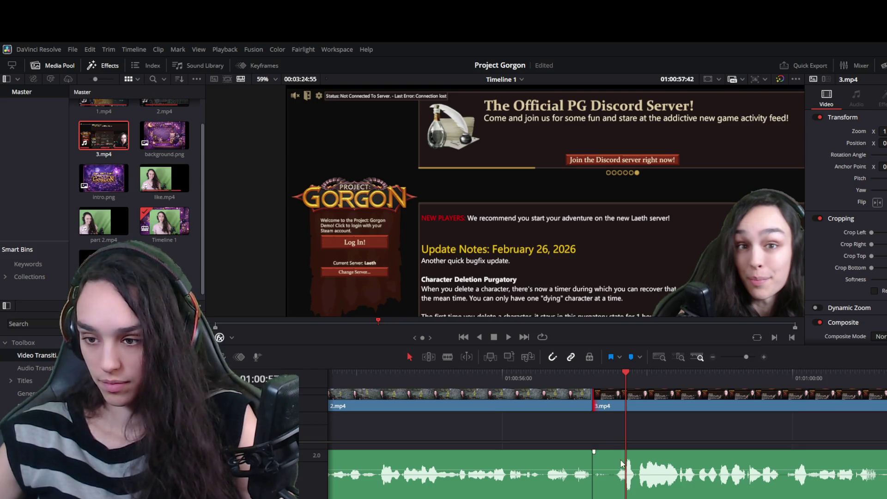
left_click(651, 483)
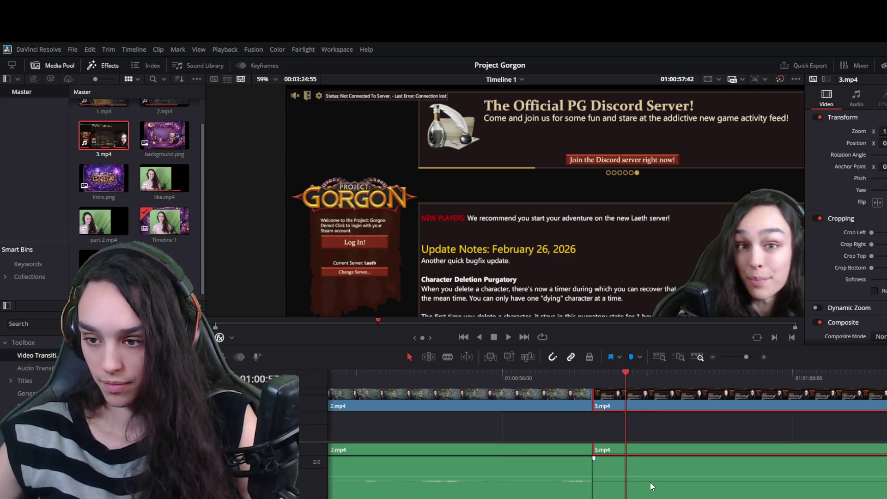
scroll(642, 484, "down", 2)
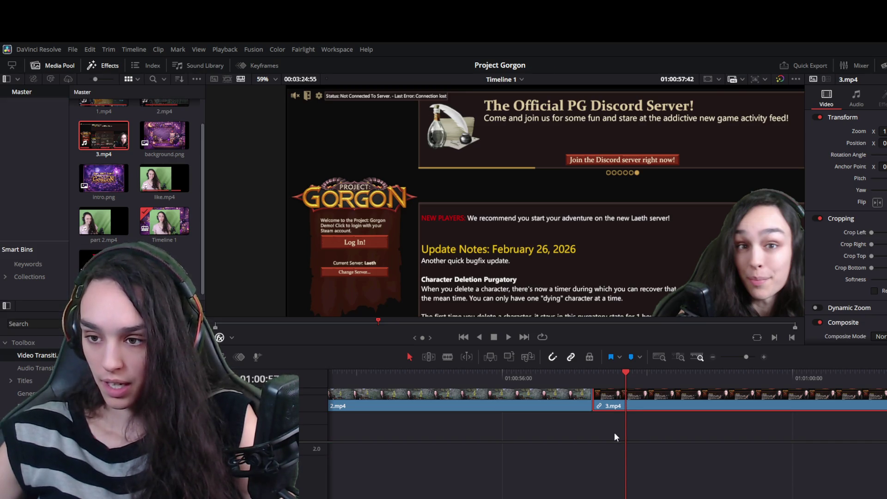
scroll(615, 432, "up", 2)
left_click_drag(626, 373, 610, 374)
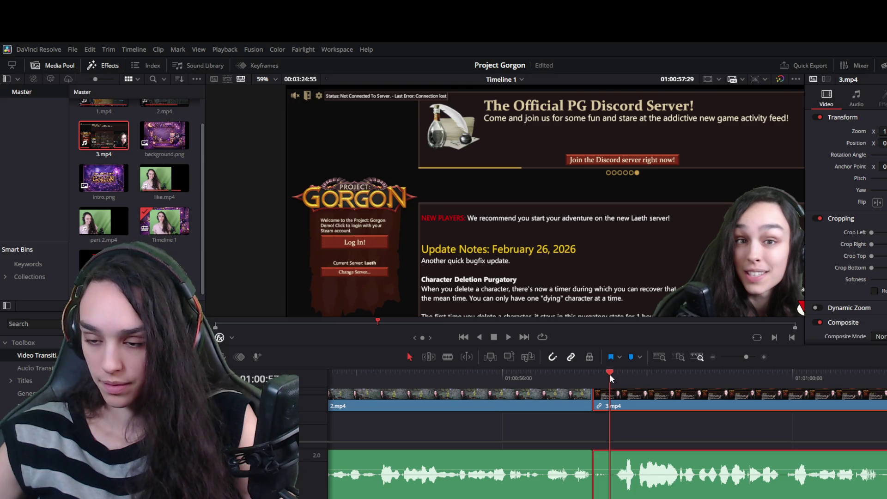
left_click_drag(594, 409, 612, 409)
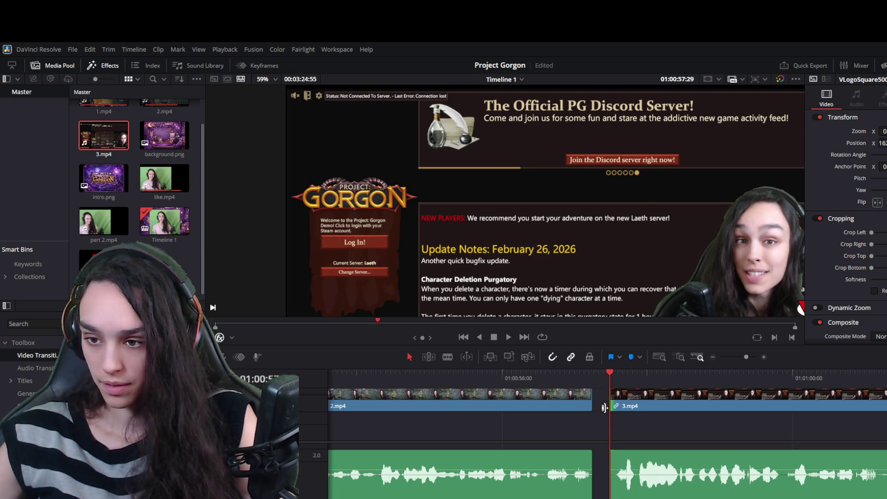
key("Delete")
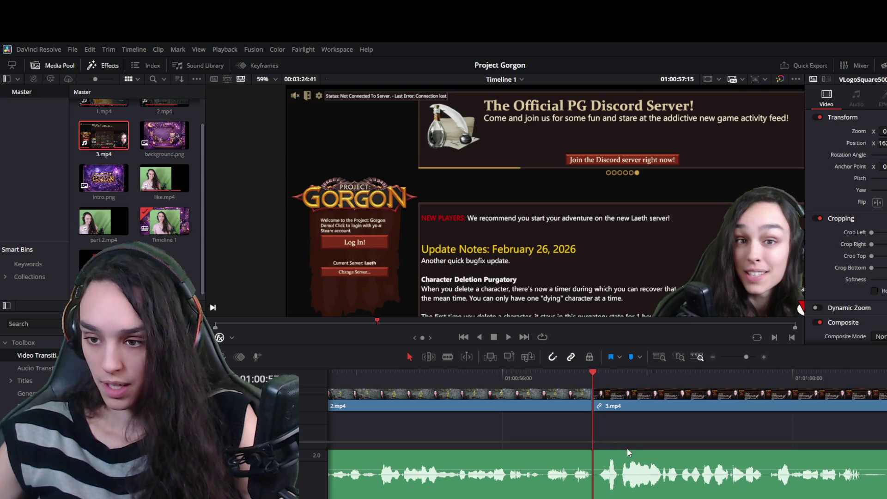
left_click(624, 394)
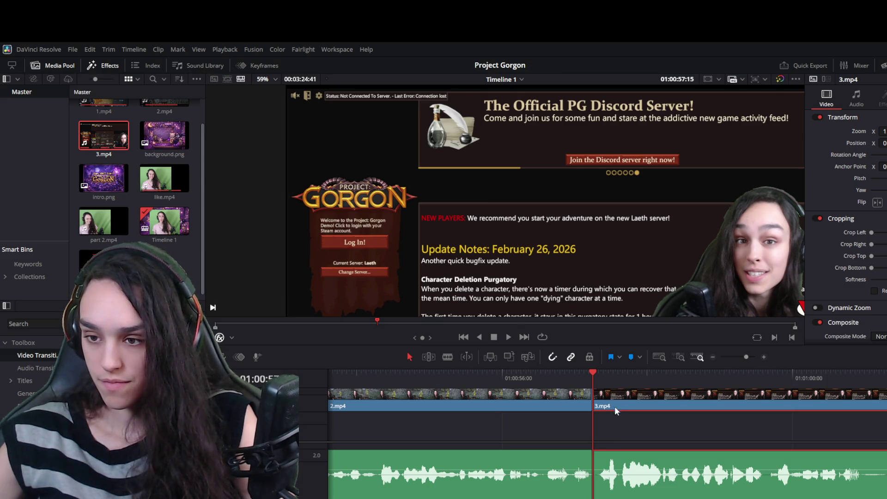
Select 2.mp4, then rubber-band select the 3.mp4 clips on the timeline.
scroll(643, 440, "down", 6)
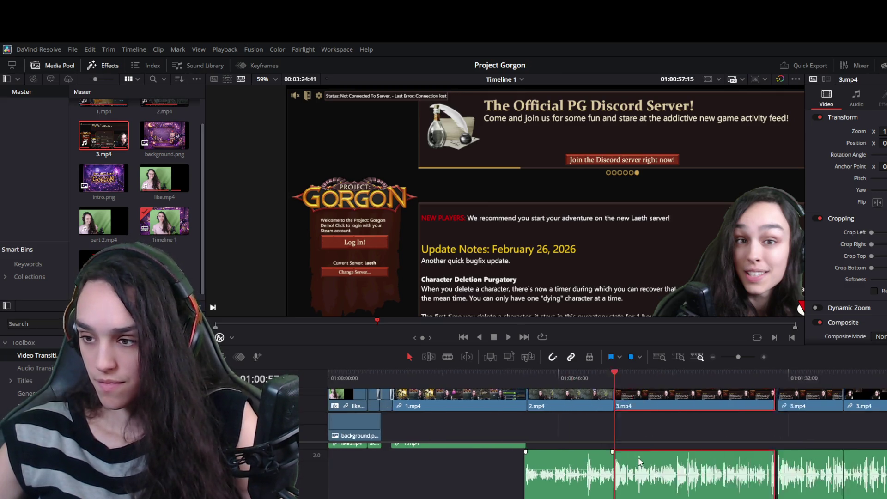
scroll(601, 469, "up", 6)
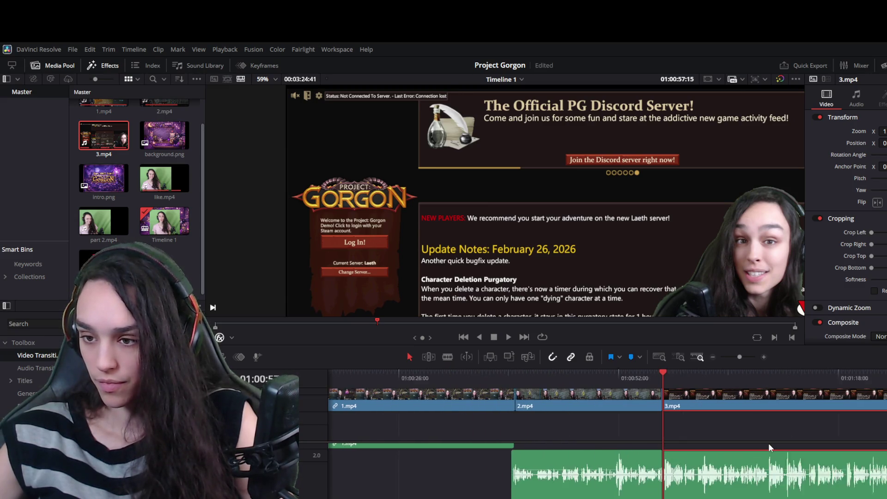
scroll(717, 448, "up", 2)
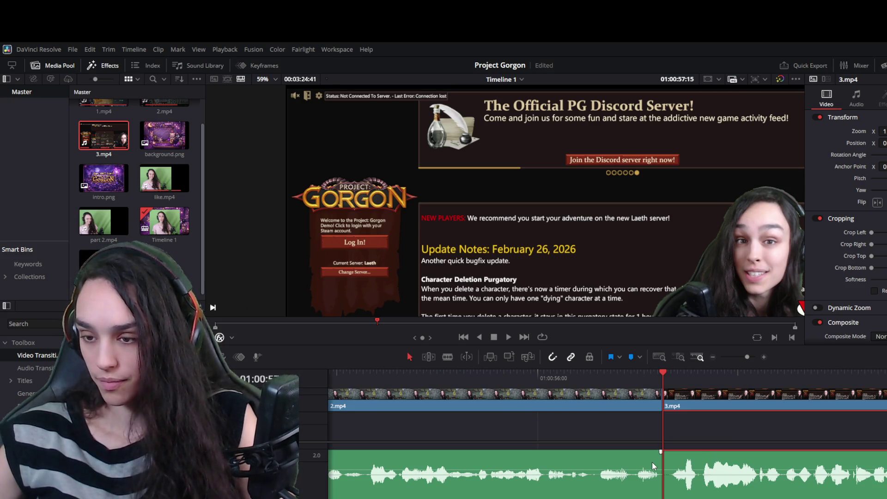
left_click(656, 398)
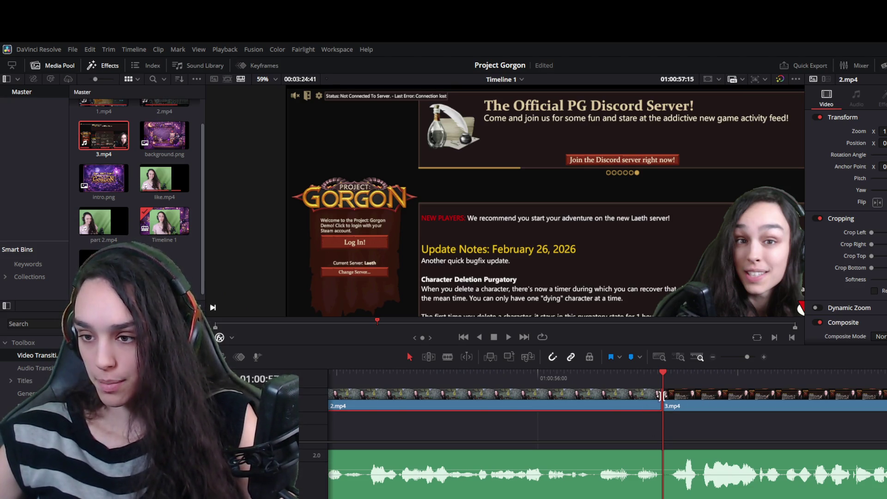
scroll(673, 460, "down", 5)
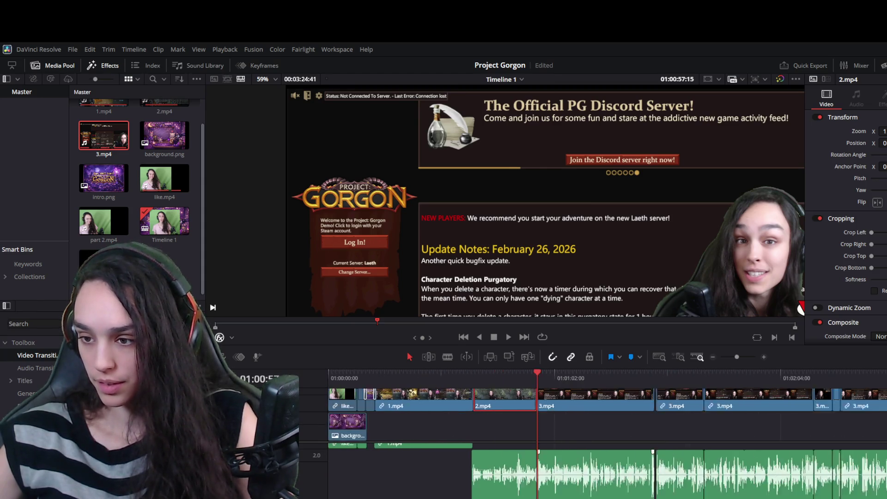
mouse_move(693, 496)
left_mouse_down()
mouse_move(576, 450)
mouse_move(487, 451)
mouse_move(444, 418)
mouse_move(452, 397)
mouse_move(477, 398)
left_mouse_up()
Extend the end of 2.mp4 past the playhead.
scroll(573, 426, "up", 5)
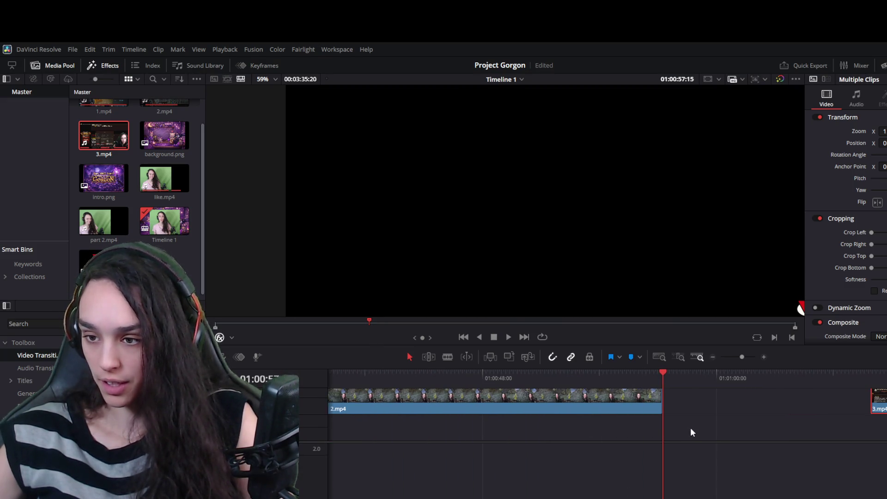
left_click(657, 399)
left_click_drag(657, 398, 699, 398)
scroll(749, 480, "down", 4)
scroll(742, 480, "down", 3)
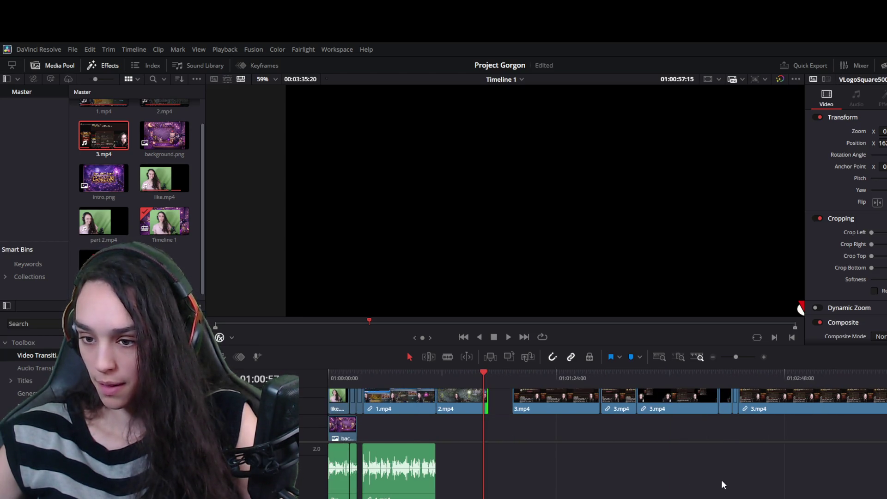
scroll(722, 480, "down", 2)
Select all the 3.mp4 clips and drag them left against 2.mp4.
mouse_move(820, 395)
left_mouse_down()
mouse_move(675, 434)
mouse_move(512, 498)
mouse_move(481, 497)
mouse_move(462, 480)
left_mouse_up()
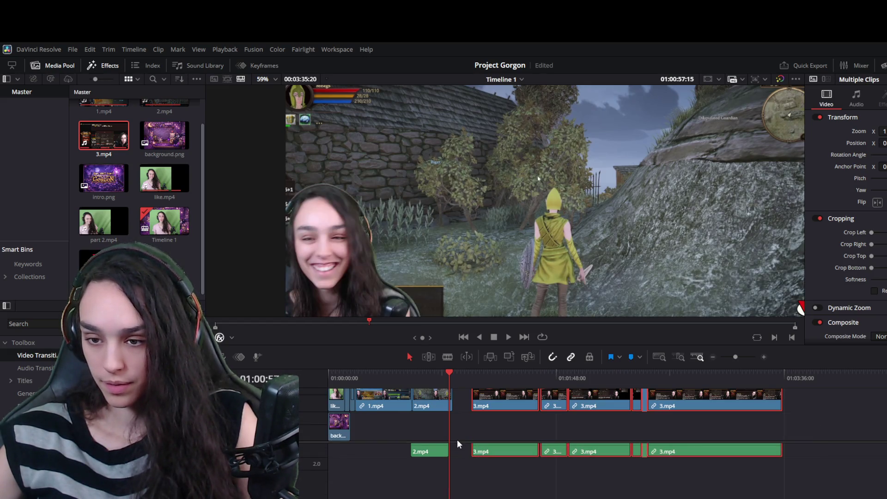
scroll(456, 439, "up", 5)
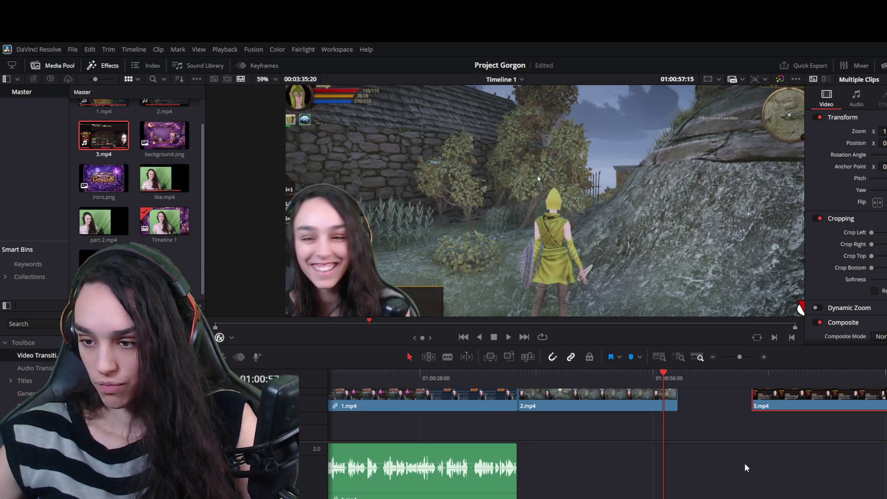
scroll(739, 427, "up", 2)
mouse_move(777, 431)
left_mouse_down()
mouse_move(706, 426)
mouse_move(705, 434)
left_mouse_up()
scroll(708, 481, "up", 1)
scroll(708, 482, "up", 2)
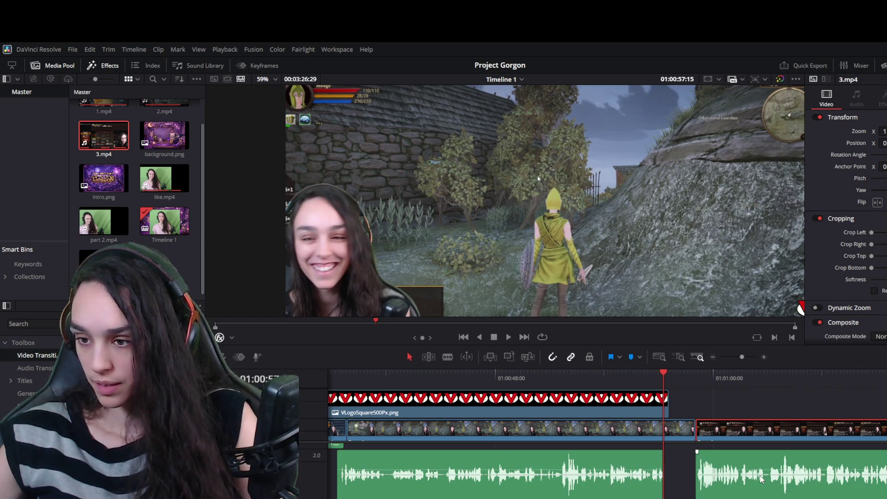
Trim the dead start off 3.mp4 and slide its video and audio left onto 2.mp4's end.
left_click(759, 477)
left_click(750, 439)
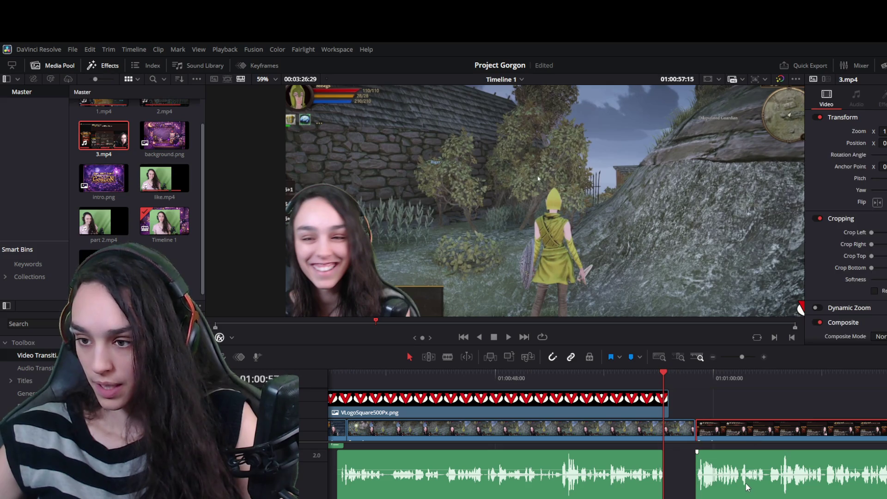
scroll(751, 497, "up", 2)
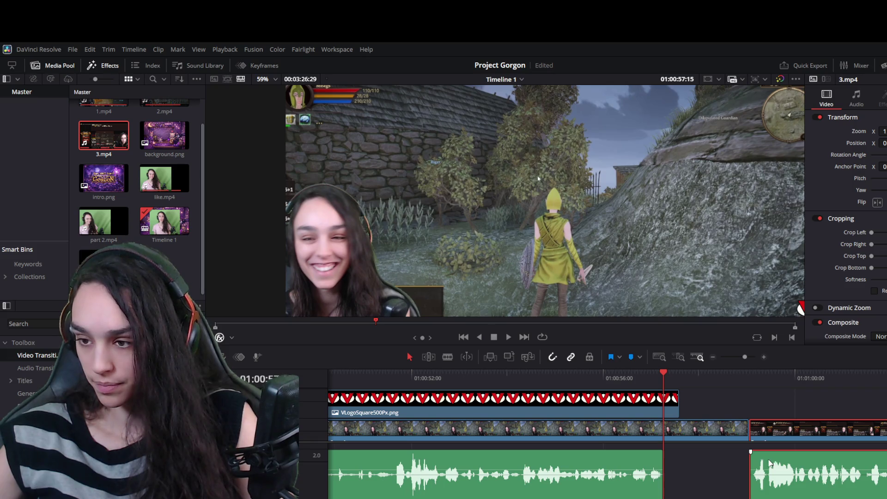
scroll(608, 435, "right", 5)
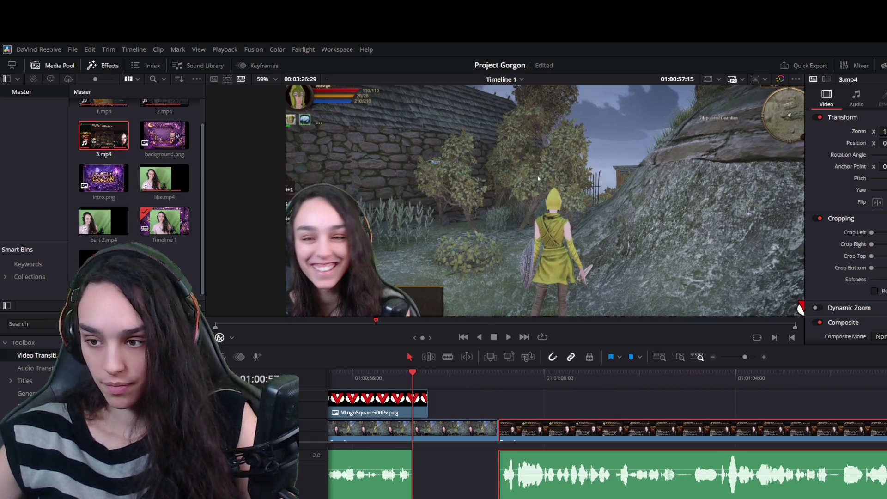
left_click(513, 412)
left_click_drag(508, 431, 592, 432)
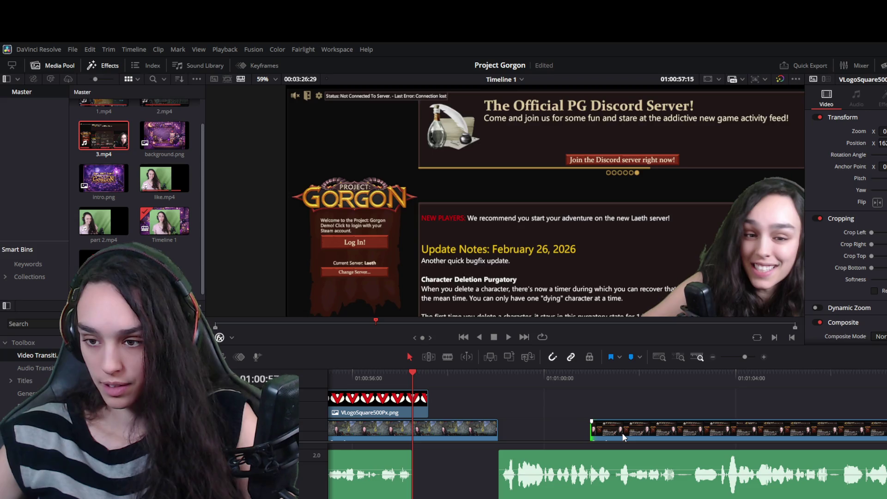
left_click(618, 475)
left_click_drag(583, 496, 492, 488)
Review the cut at the end of 2.mp4, splitting it there with Ctrl+B.
left_click(492, 430)
scroll(471, 454, "left", 8)
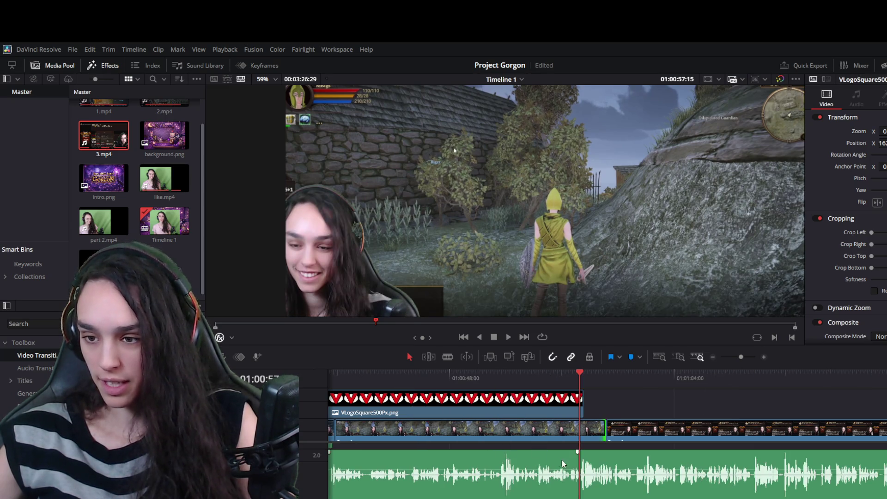
key("space")
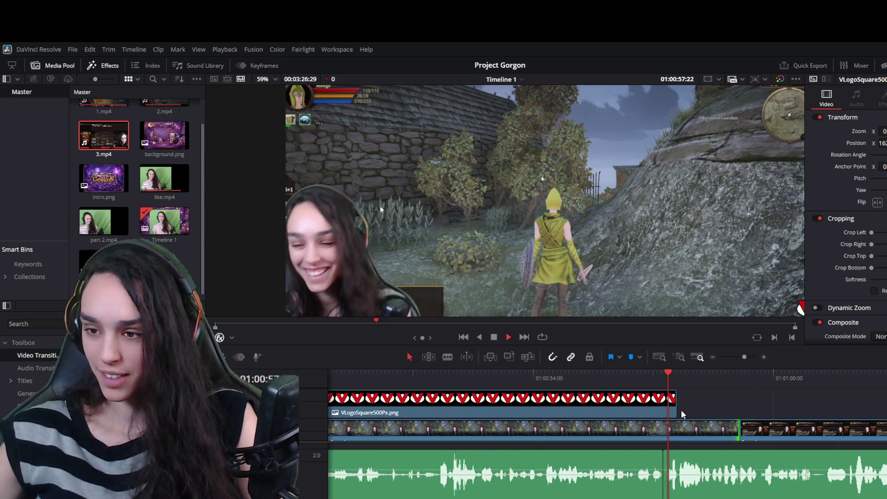
key("space")
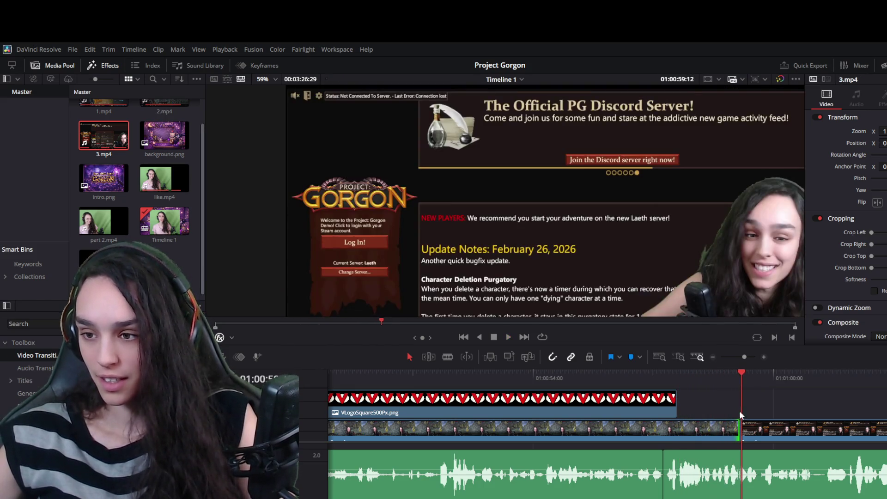
key("ctrl+b")
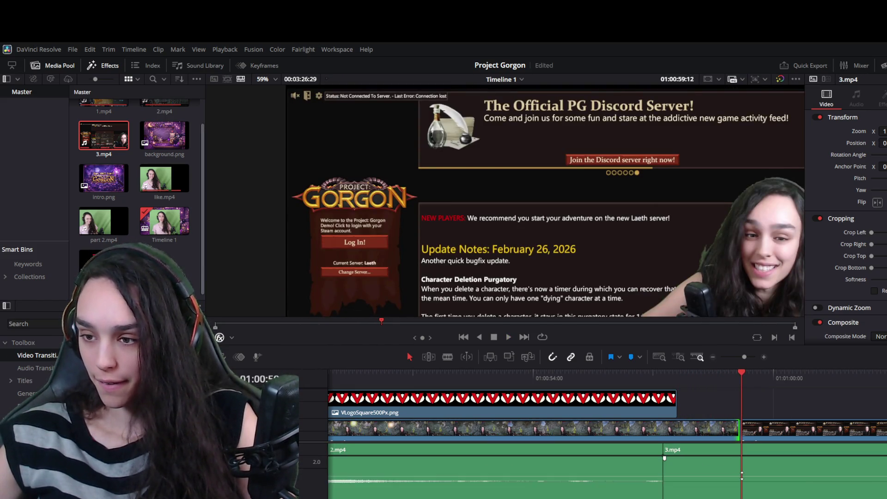
mouse_move(673, 372)
left_mouse_down()
mouse_move(659, 375)
mouse_move(693, 384)
mouse_move(705, 403)
mouse_move(679, 429)
mouse_move(723, 429)
mouse_move(706, 429)
left_mouse_up()
left_click(719, 423)
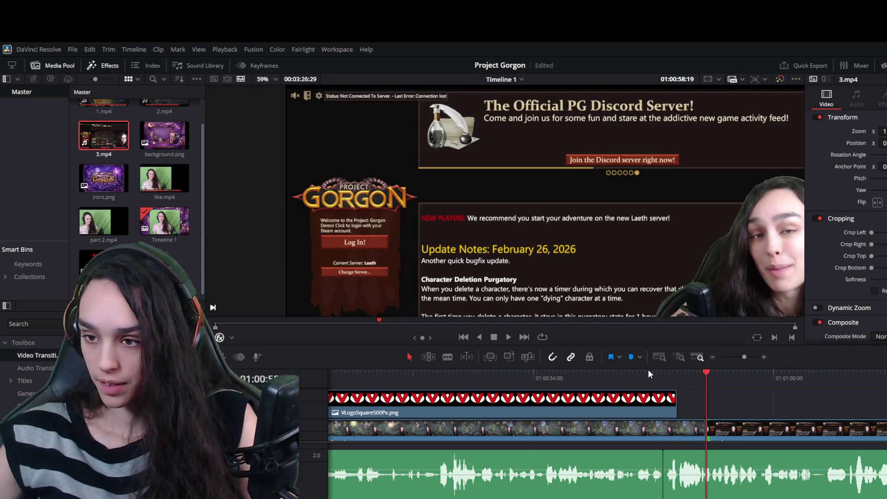
left_click(647, 371)
key("space")
key("space")
Shorten the tail of 2.mp4 and play back the join with 3.mp4.
scroll(654, 451, "up", 1)
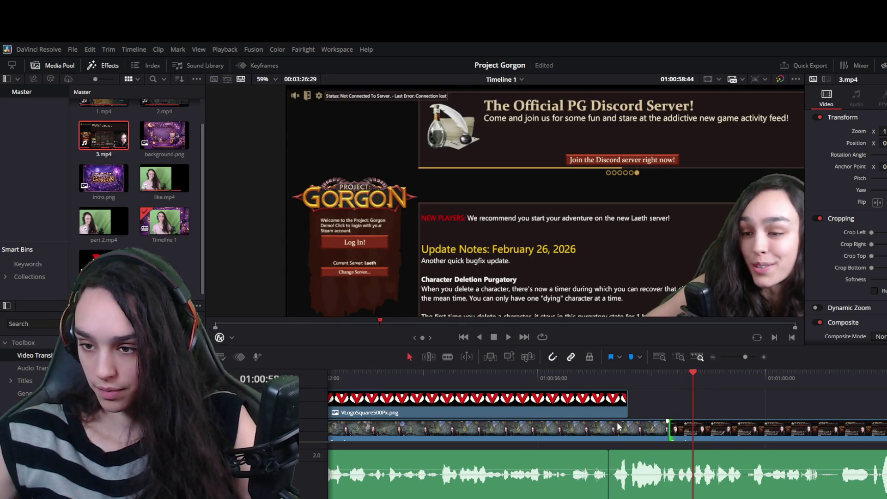
left_click_drag(663, 425, 650, 429)
left_click(682, 440)
key("space")
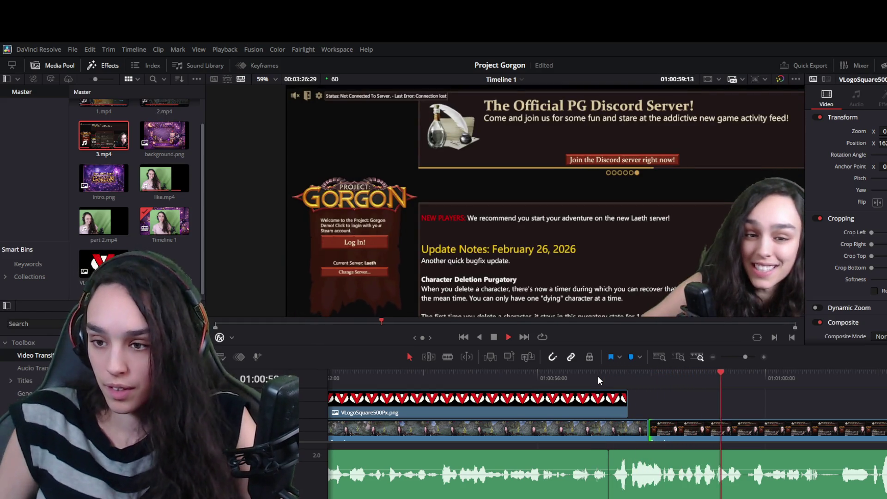
key("space")
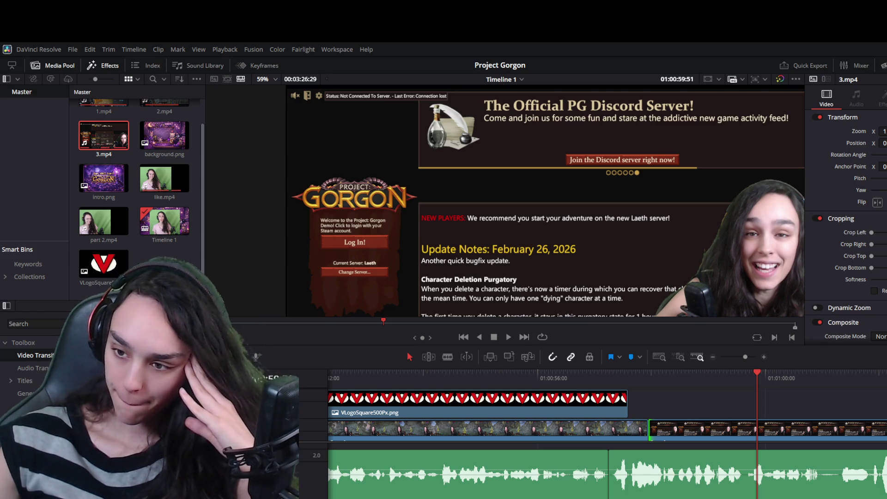
scroll(616, 424, "down", 1)
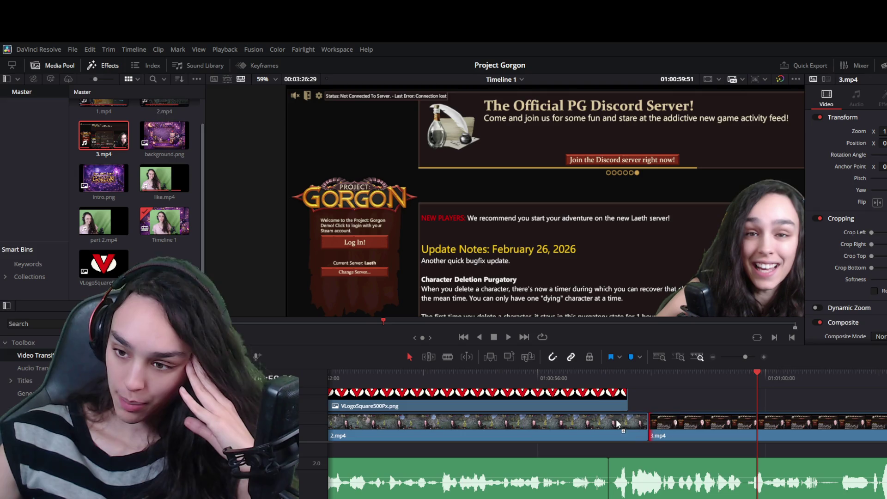
left_click(575, 376)
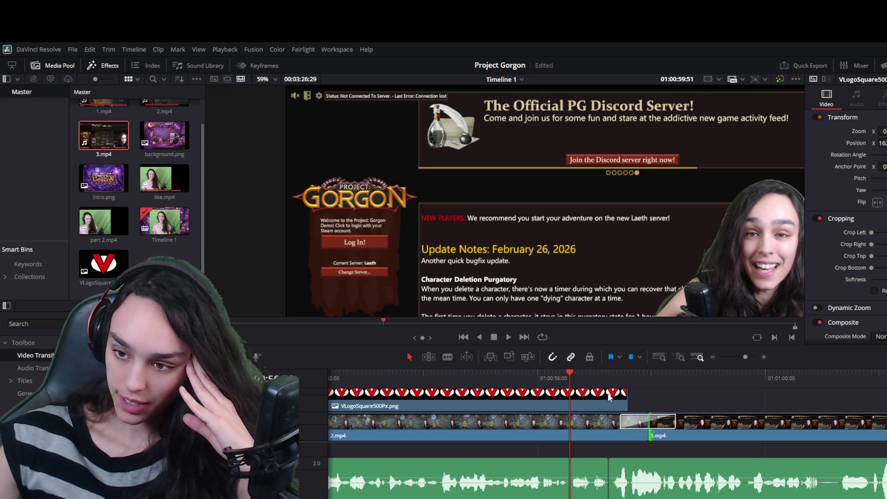
key("space")
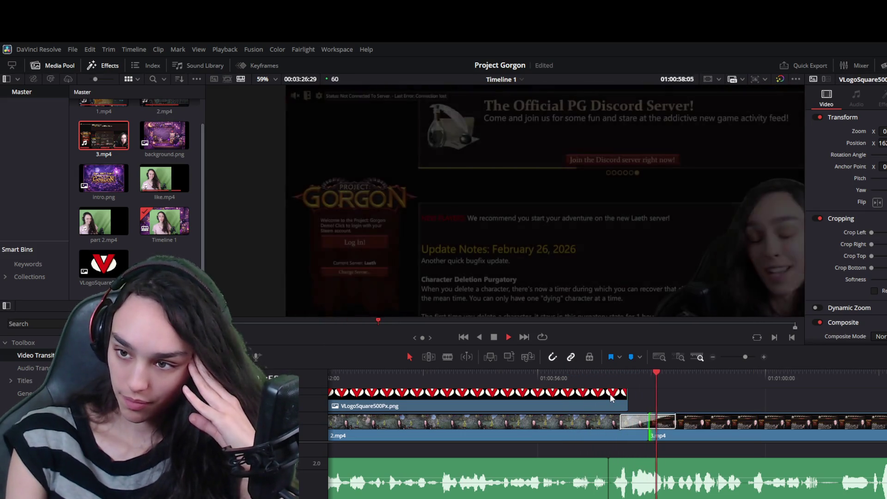
key("space")
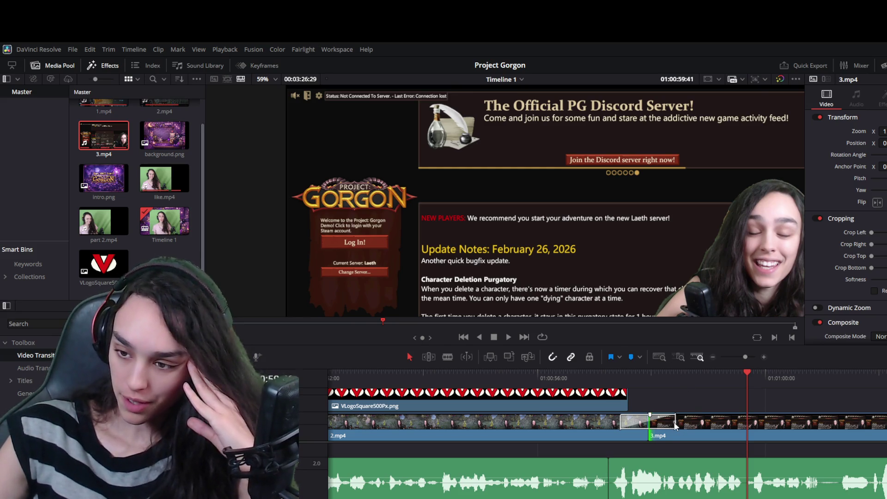
left_click_drag(677, 421, 667, 421)
left_click(557, 376)
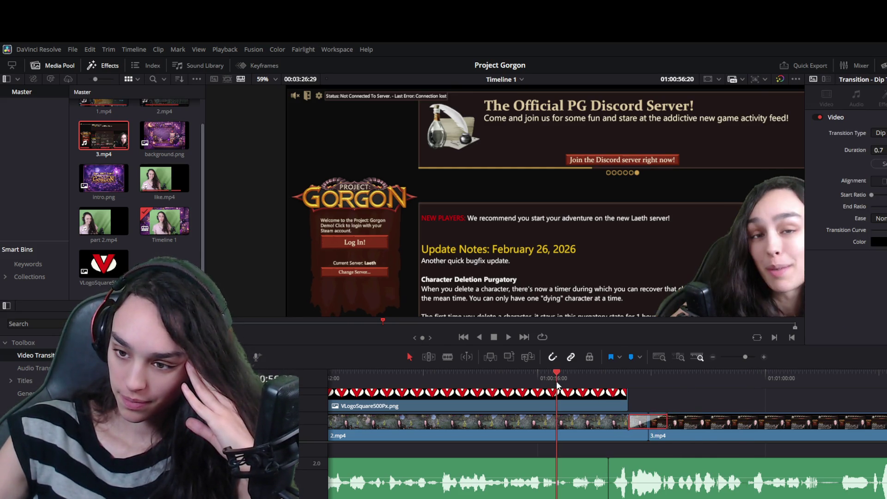
key("space")
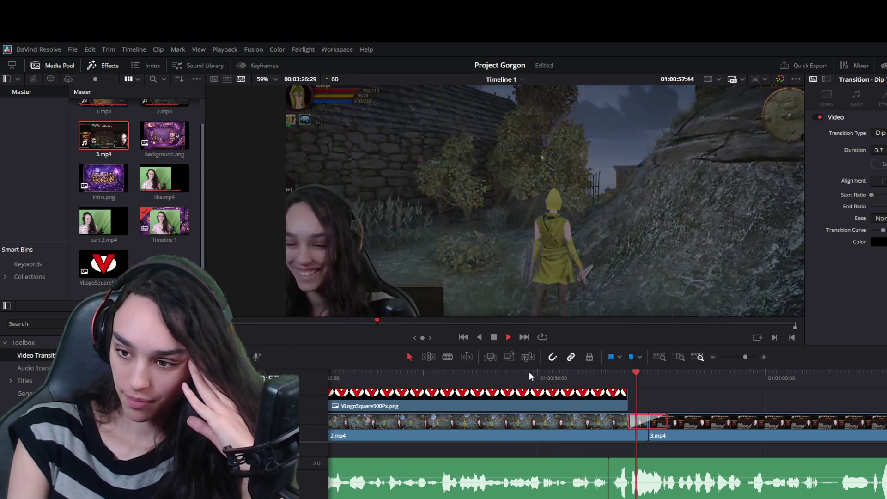
key("space")
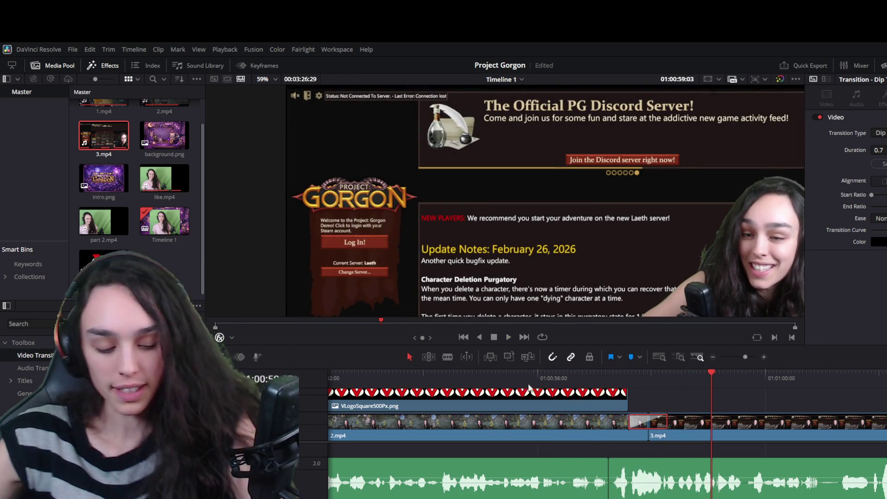
scroll(630, 458, "down", 2)
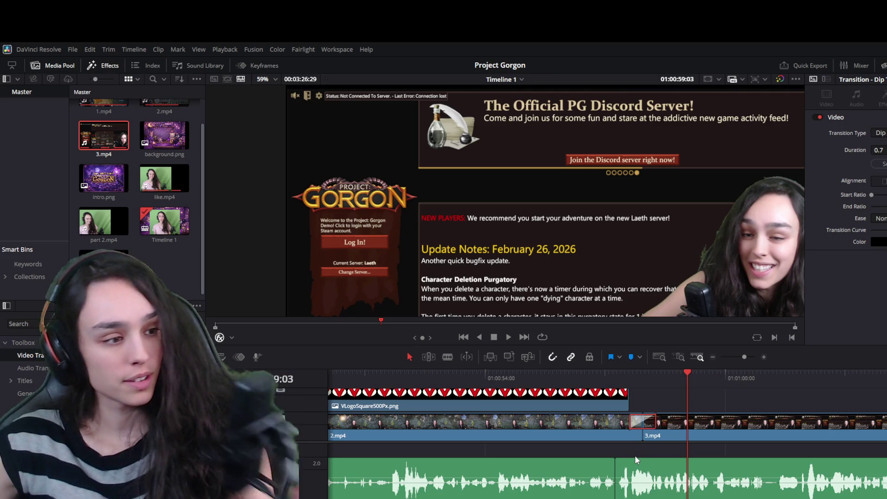
mouse_move(636, 466)
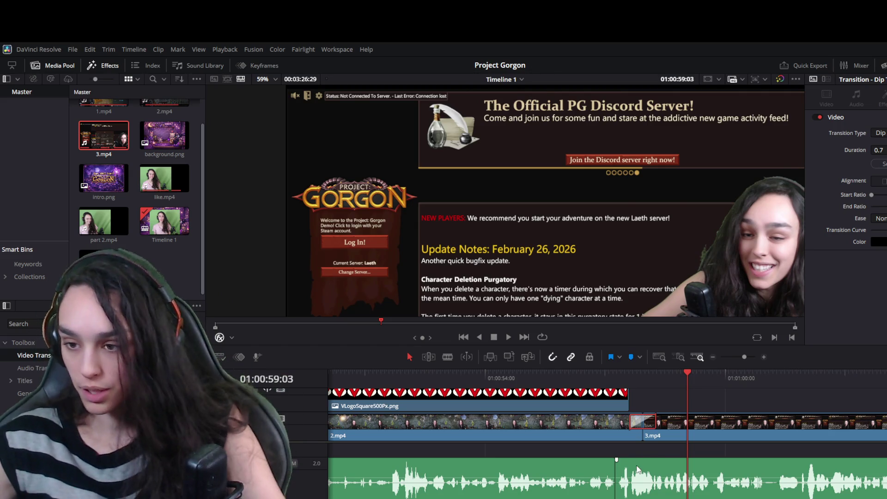
key("space")
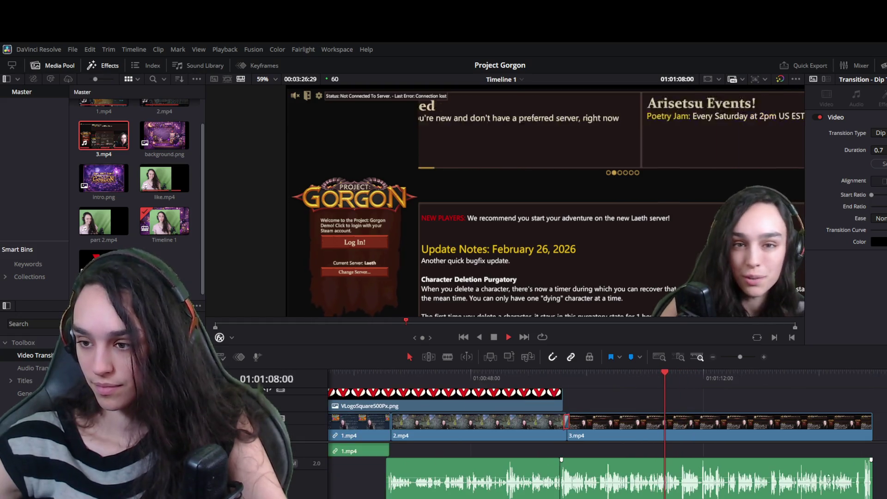
Ripple-delete the gap between the two 3.mp4 clips, bringing Timeline 1 to 00:03:24:20.
scroll(820, 432, "down", 3)
left_click(820, 432)
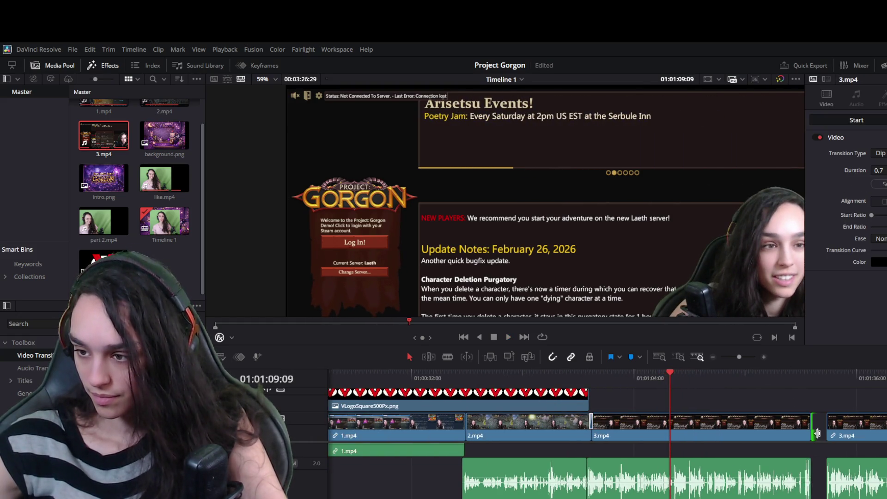
key("Delete")
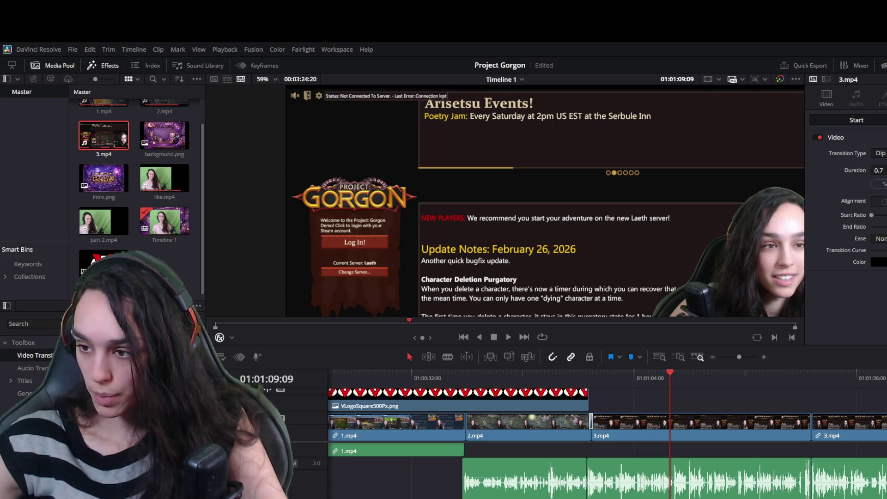
scroll(600, 435, "right", 3)
scroll(600, 435, "right", 10)
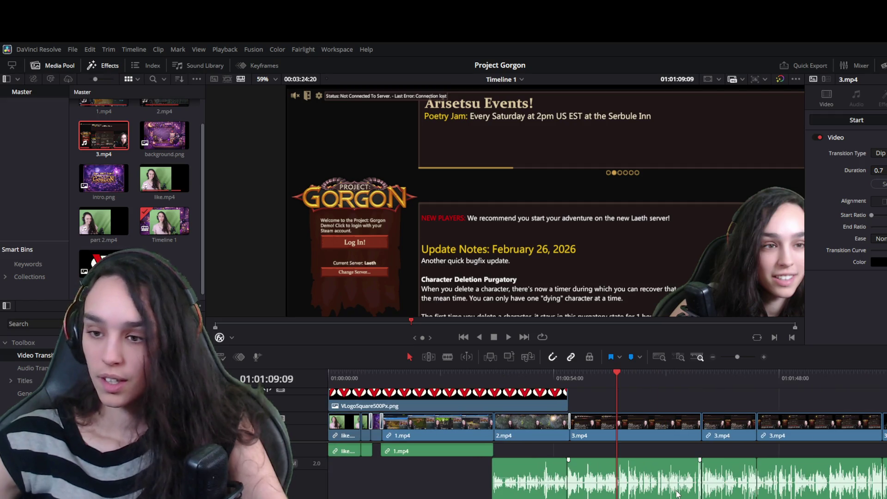
scroll(601, 434, "down", 2)
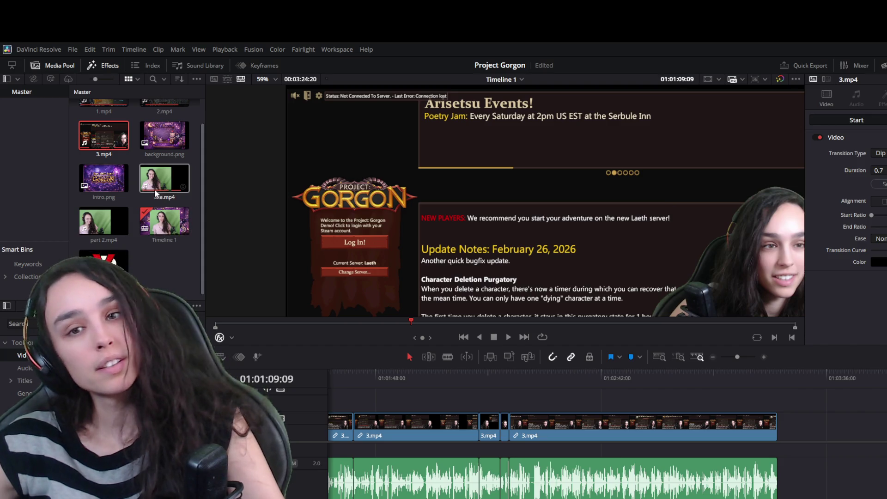
scroll(157, 249, "up", 2)
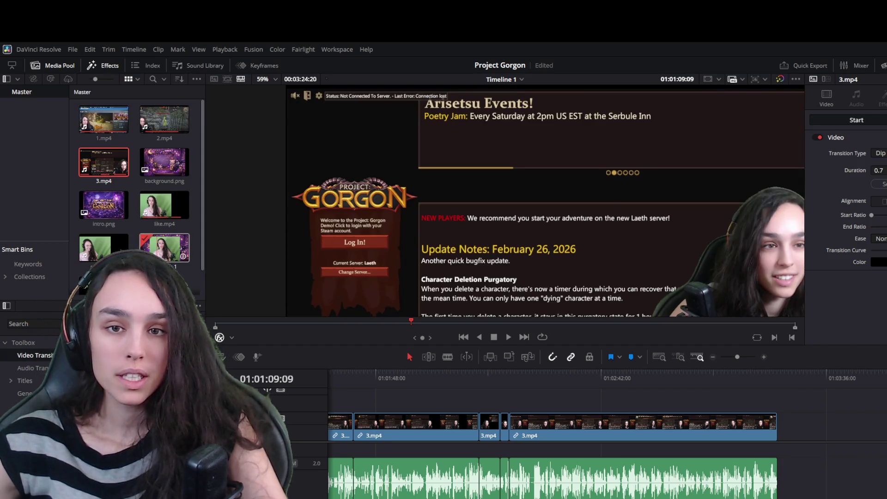
Drop 4.mp4 from the Media Pool after the last 3.mp4 clip and park the playhead on it.
scroll(157, 249, "down", 2)
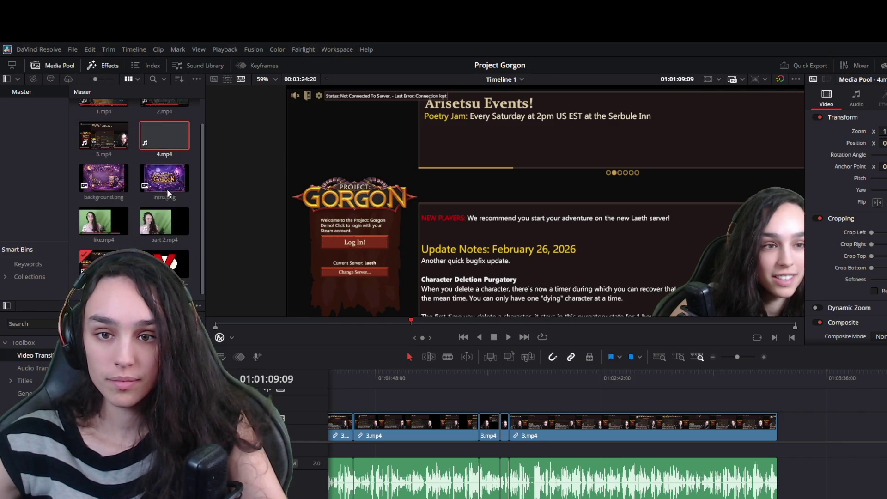
mouse_move(165, 138)
left_mouse_down()
mouse_move(783, 405)
mouse_move(811, 426)
left_mouse_up()
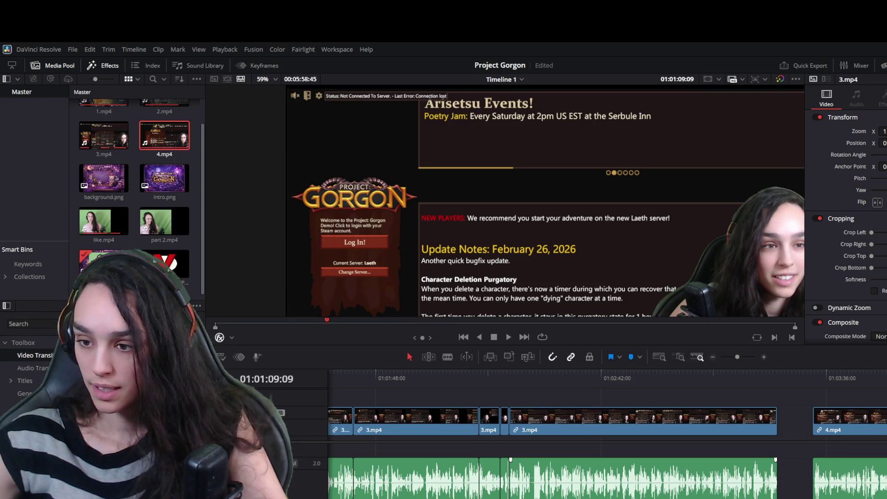
scroll(601, 420, "right", 10)
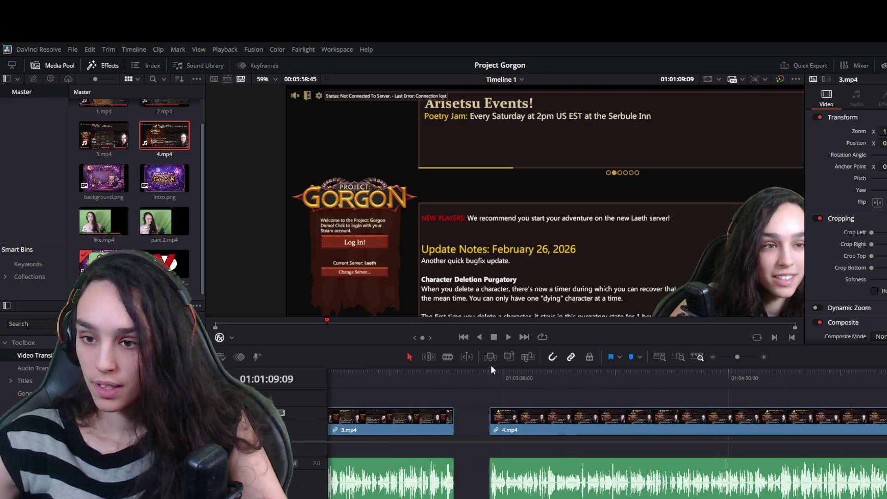
left_click(509, 379)
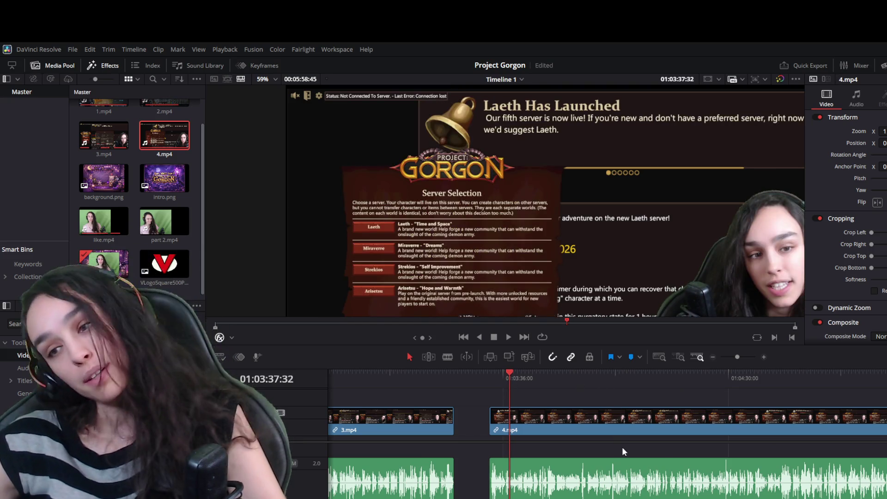
Delete the gap between 3.mp4 and 4.mp4 and play back across the new join.
scroll(665, 456, "down", 2)
scroll(665, 456, "up", 3)
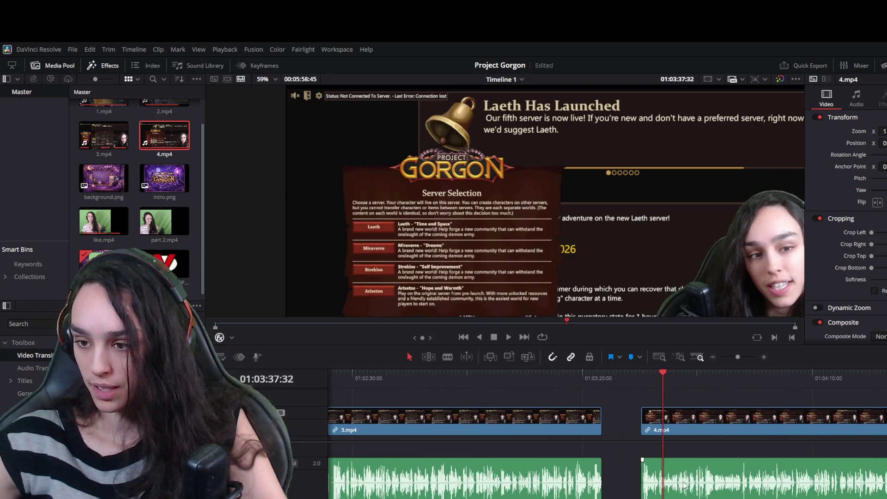
key("Delete")
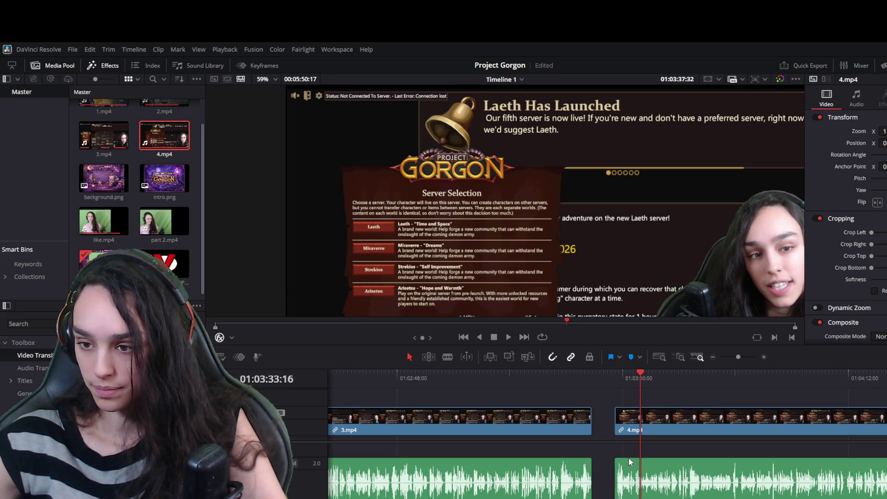
left_click(590, 377)
key("space")
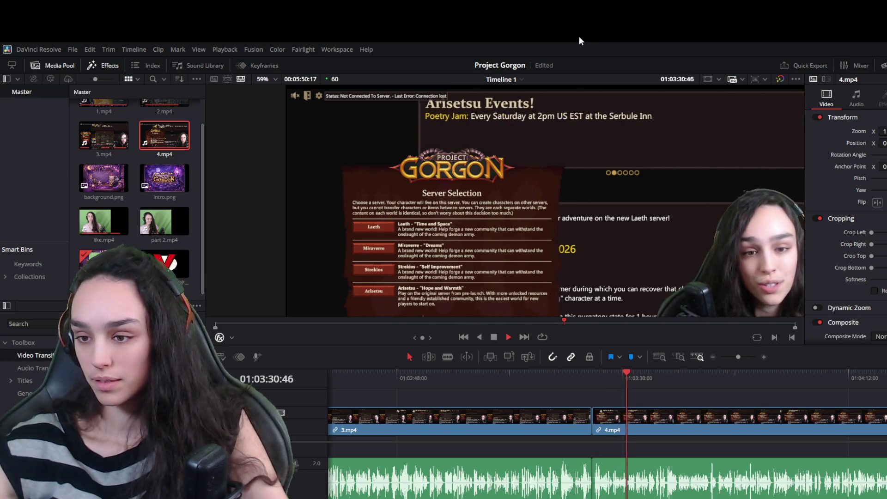
key("space")
Review the dead stretch in 4.mp4 and blade it at 01:03:27:10.
scroll(610, 489, "up", 2)
scroll(610, 489, "up", 2)
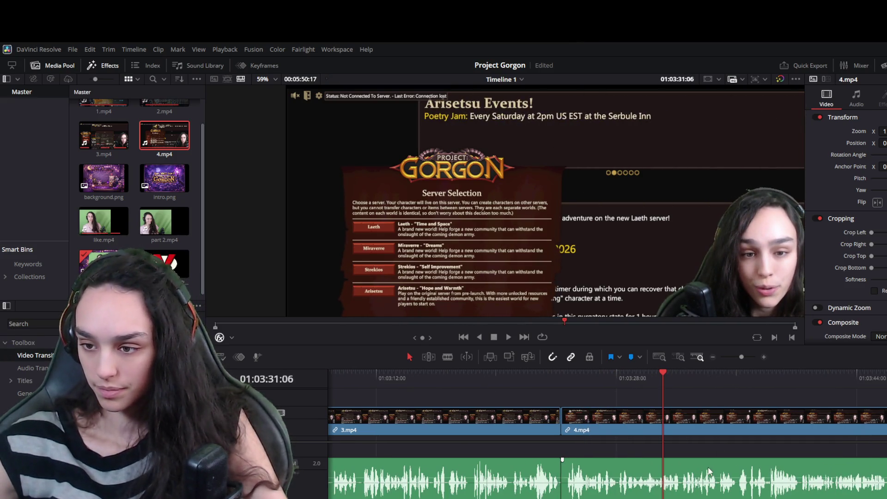
left_click(664, 422)
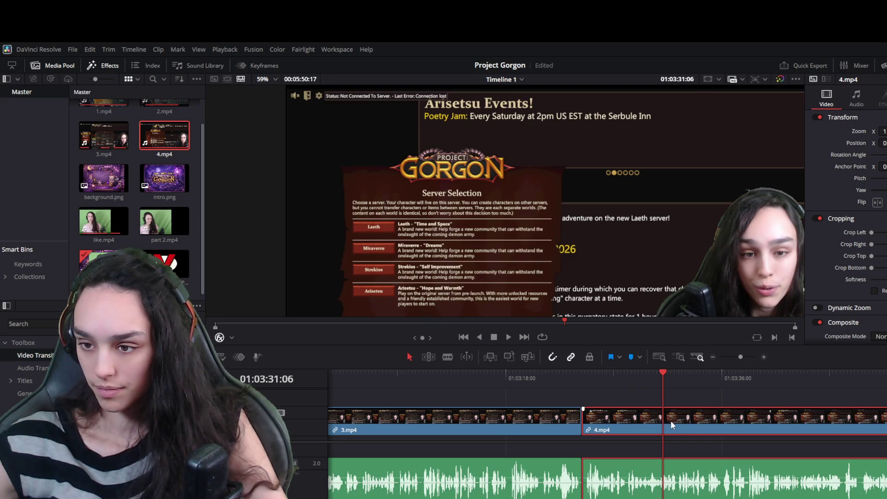
left_click(623, 376)
key("space")
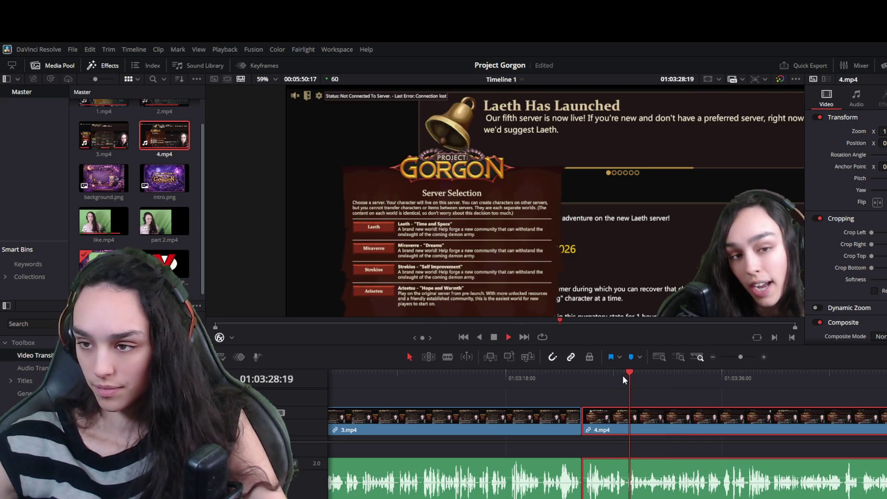
left_click(614, 377)
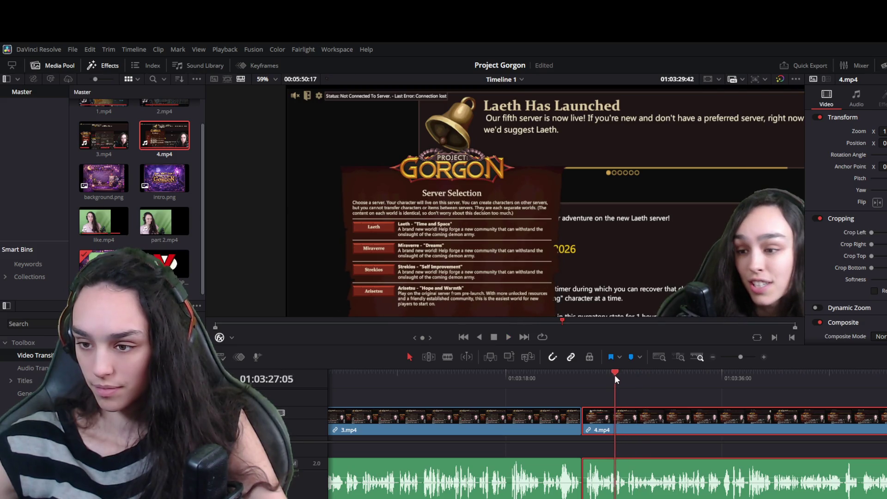
key("space")
scroll(614, 489, "up", 4)
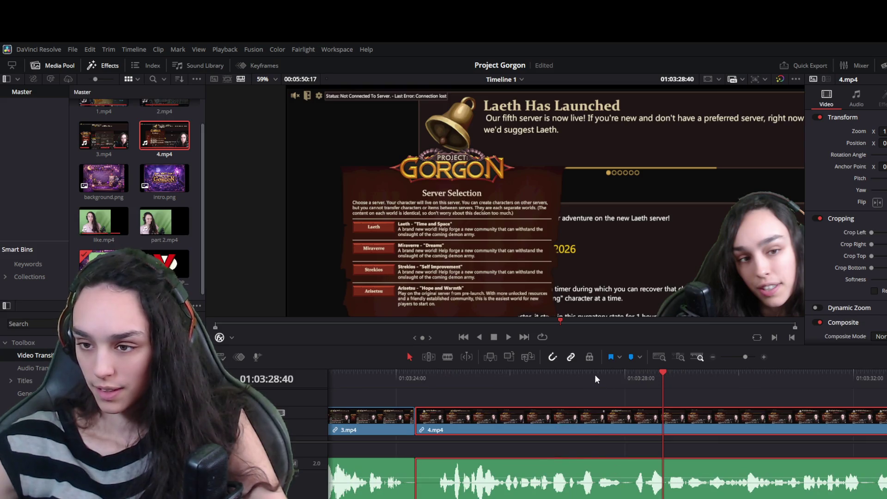
key("space")
left_click_drag(535, 375, 576, 374)
key("ctrl+b")
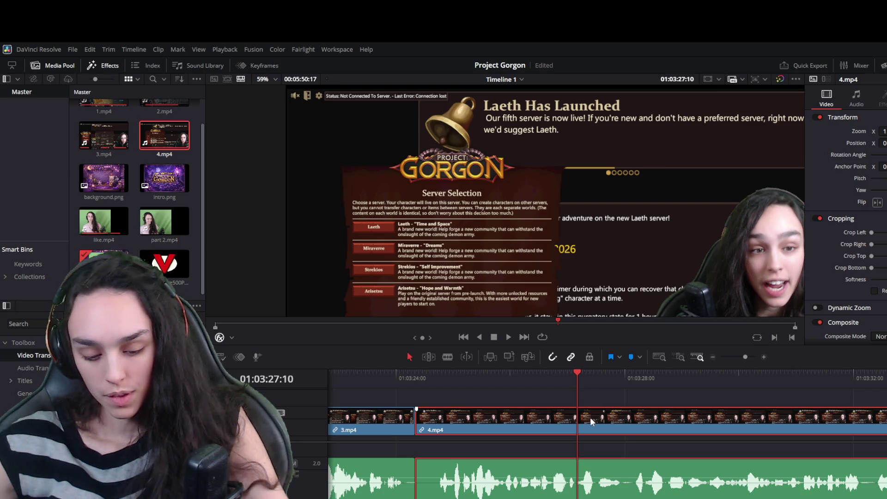
Trim the right-hand 4.mp4 piece's head to 28:05, close the gap, and check the cut.
key("space")
key("space")
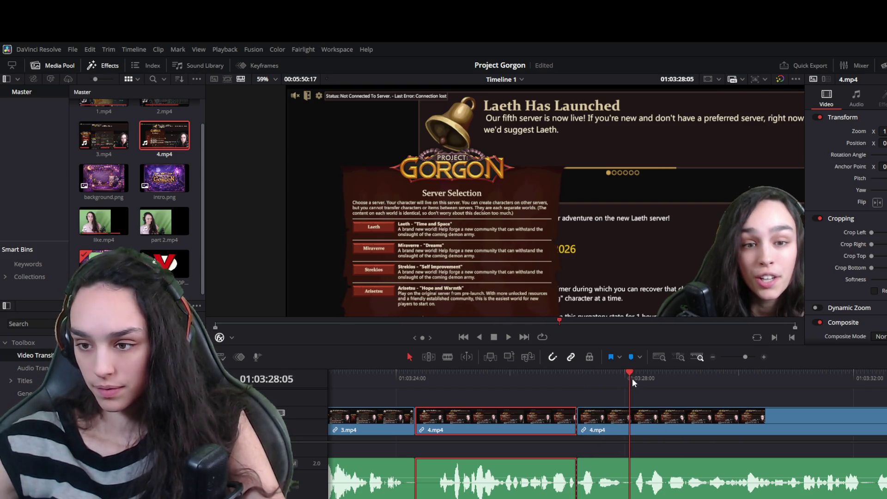
left_click(605, 418)
left_click_drag(583, 425, 630, 425)
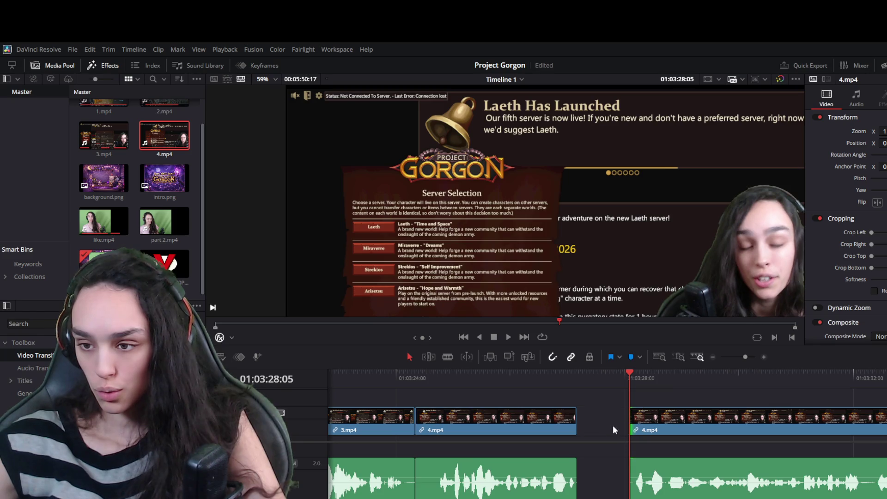
key("ctrl+z")
left_click(545, 374)
key("space")
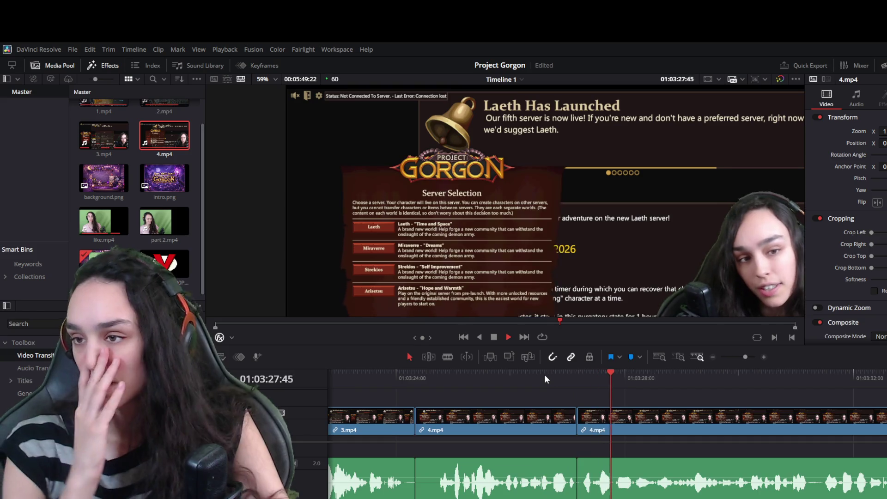
key("space")
Shorten the middle 4.mp4 clip's tail by 7 frames, keep the clips joined, and replay it.
left_click(571, 423)
left_click_drag(570, 427, 564, 424)
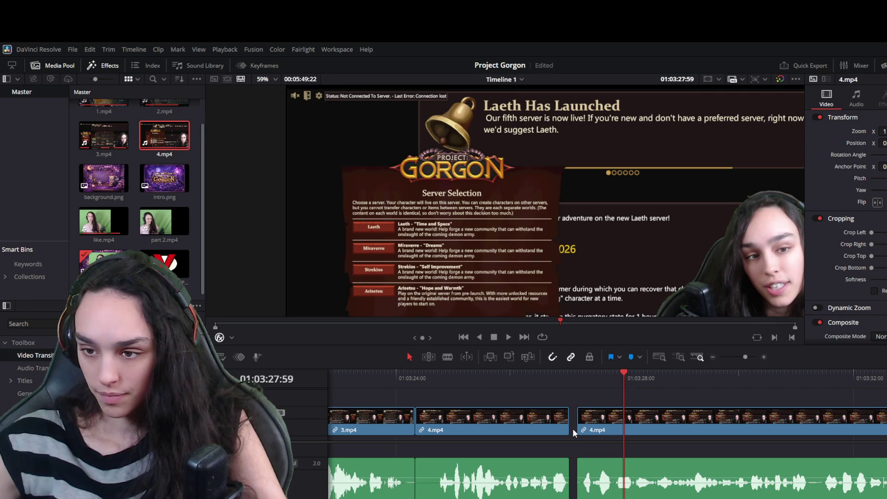
left_click_drag(581, 459, 579, 467)
left_click(528, 376)
key("space")
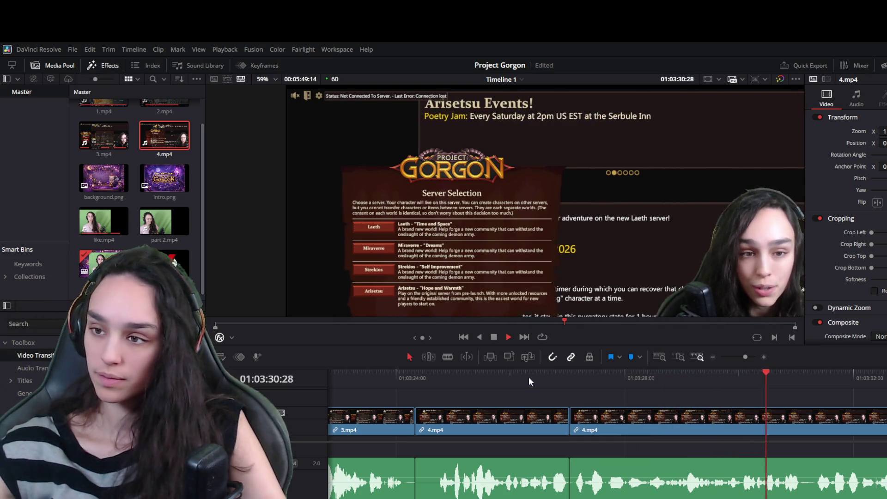
scroll(651, 479, "down", 3)
scroll(651, 479, "down", 1)
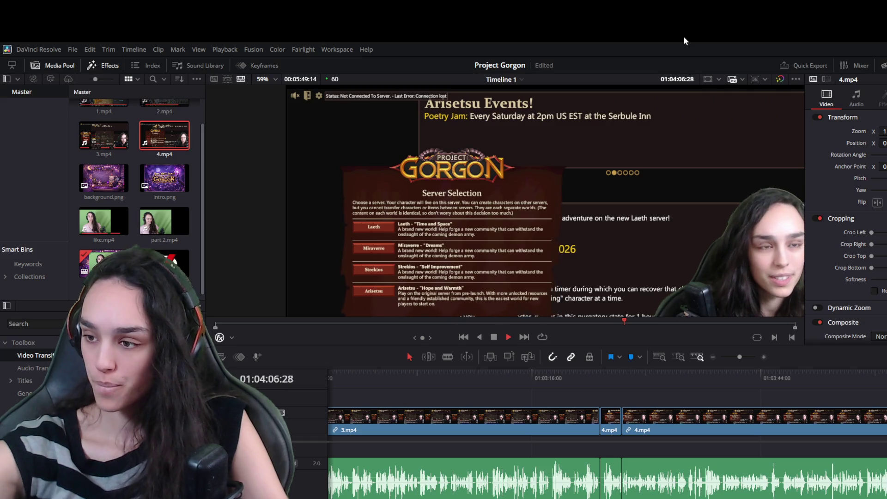
Review 4.mp4 around 01:04:03 and split it near 01:04:04.
key("ctrl+equal")
left_click(631, 371)
left_click(622, 376)
key("space")
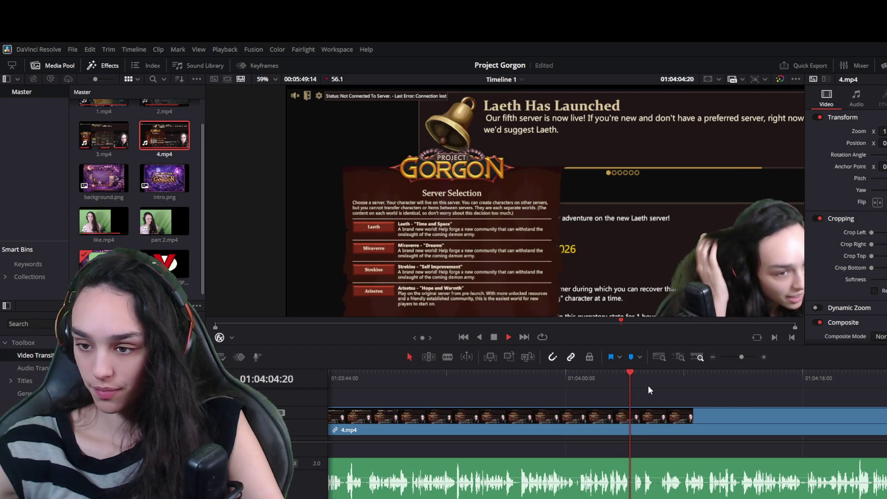
left_click_drag(639, 370, 630, 372)
left_click(639, 424)
key("ctrl+b")
Replay the cut, undo it, and re-split 4.mp4 at 01:04:05:16 where the dead part ends.
left_click(659, 373)
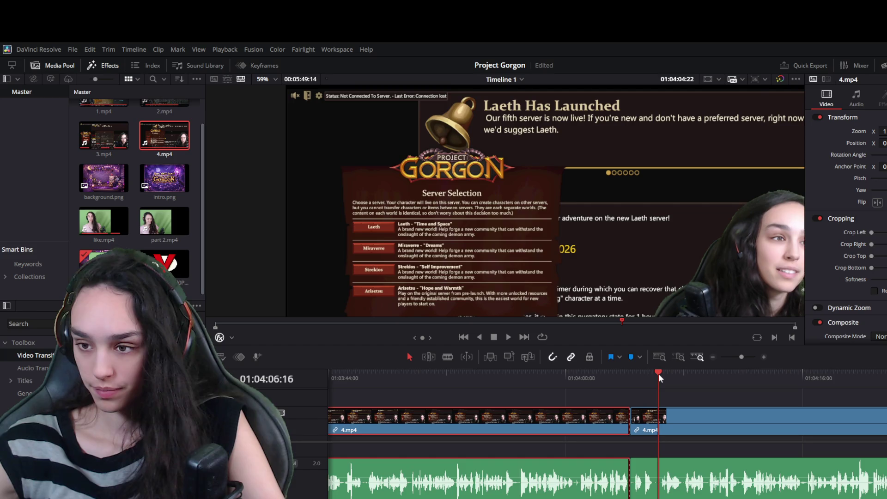
key("space")
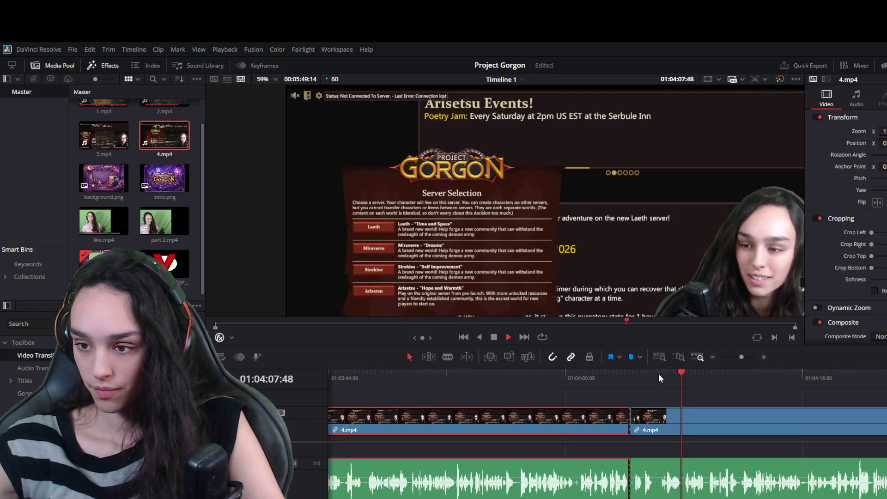
left_click(648, 374)
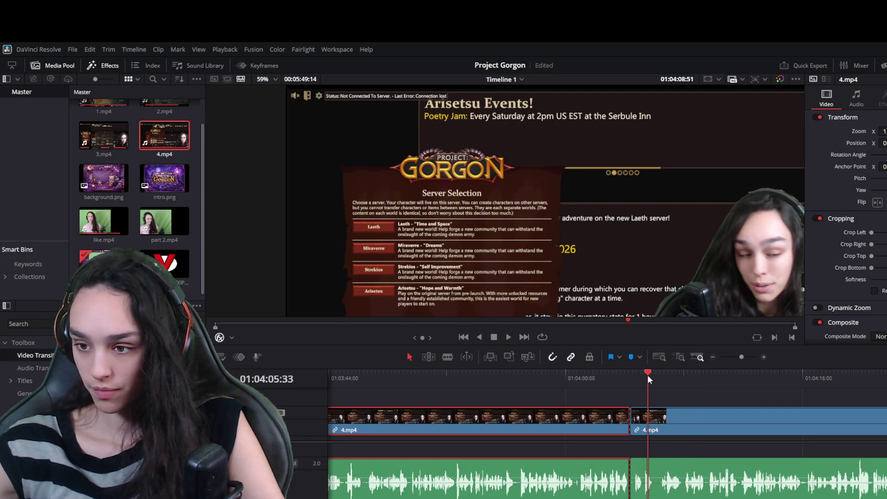
left_click(634, 378)
key("space")
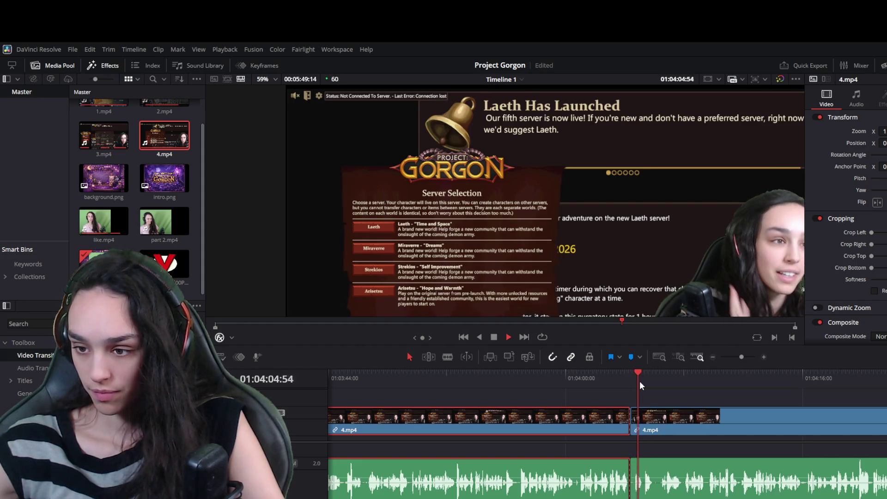
key("space")
key("ctrl+z")
left_click_drag(648, 377, 645, 378)
left_click(644, 379)
key("ctrl+b")
Trim the dead start off the right piece, slide it left to close the gap, and replay.
left_click(650, 425)
left_click_drag(648, 425, 662, 426)
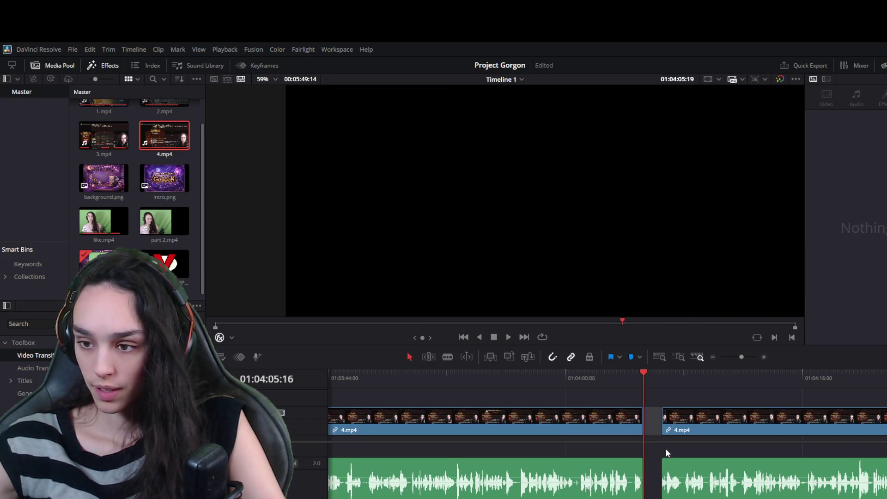
left_click_drag(672, 466, 654, 465)
left_click(633, 374)
key("space")
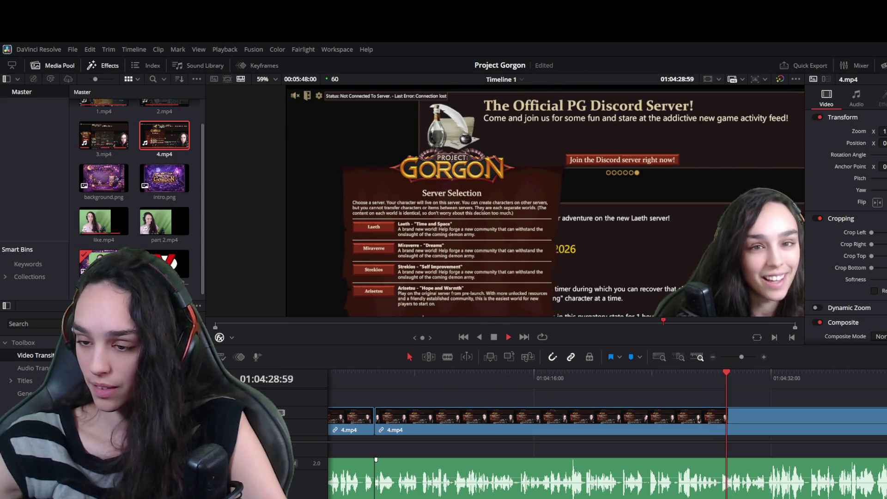
Play through the 4.mp4 section and return to about 01:04:37 to review it.
key("space")
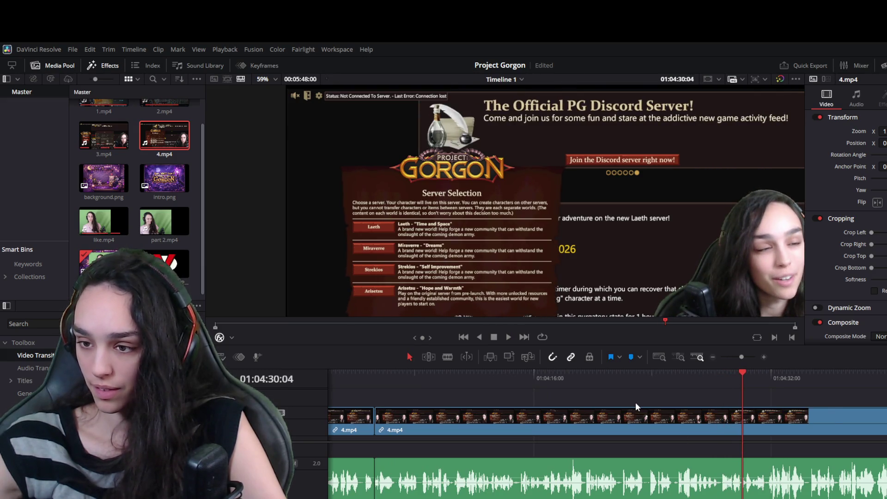
key("space")
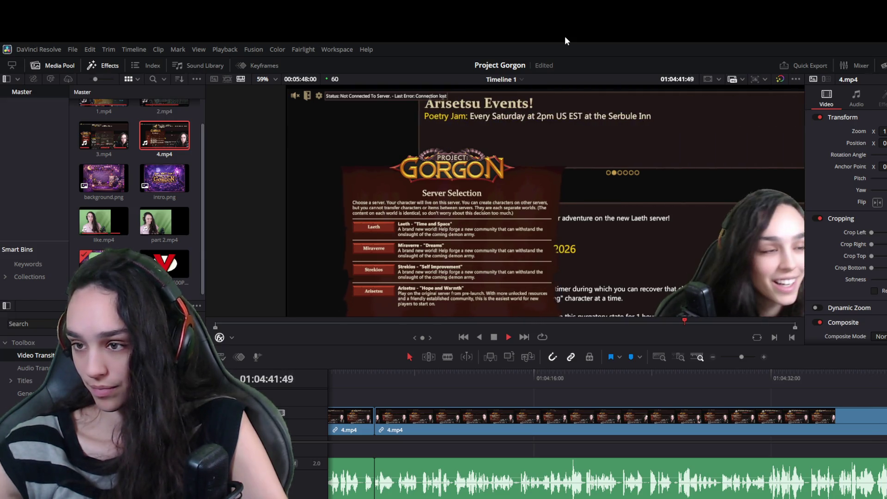
key("space")
left_click(855, 375)
key("space")
Scrub to 01:04:37 and drag Position X to shift this clip's webcam sideways.
key("space")
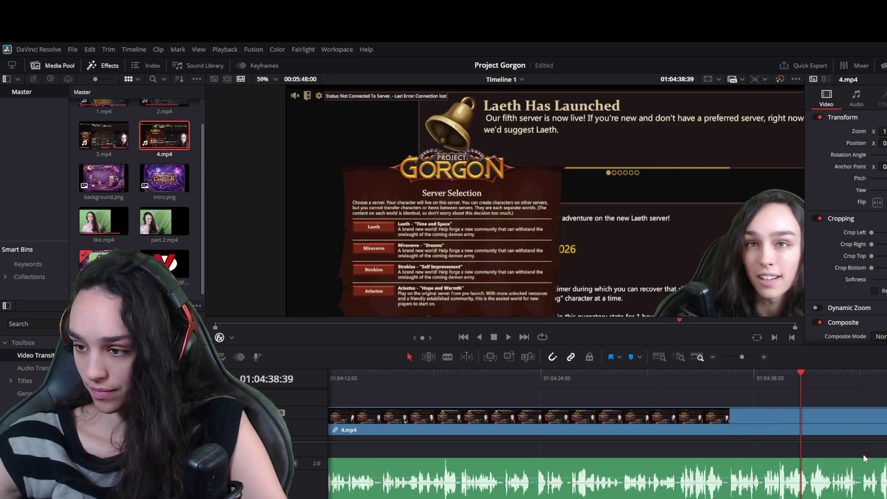
scroll(863, 454, "up", 3)
left_click(611, 372)
mouse_move(611, 372)
left_mouse_down()
mouse_move(639, 377)
mouse_move(613, 373)
left_mouse_up()
key("space")
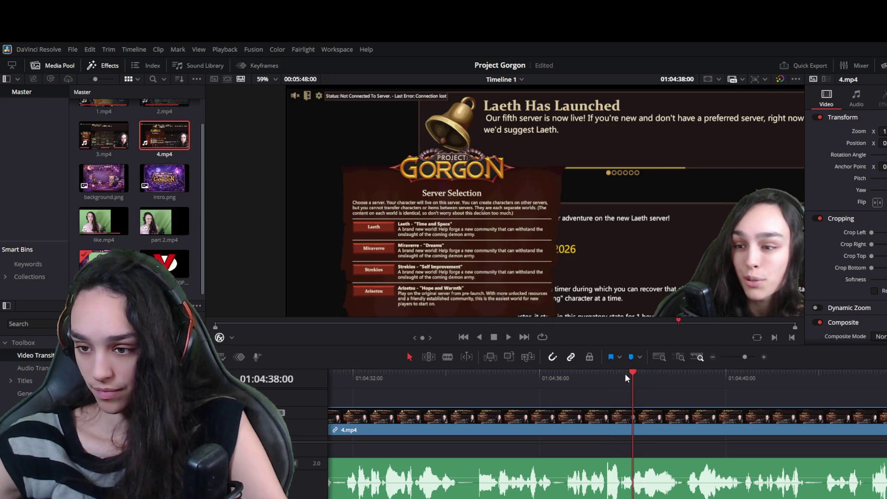
mouse_move(682, 381)
left_mouse_down()
mouse_move(600, 373)
mouse_move(629, 372)
left_mouse_up()
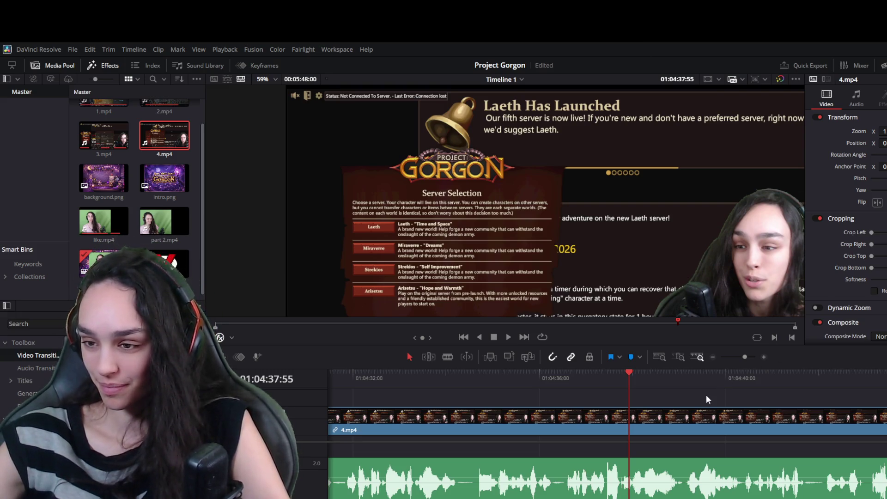
key("space")
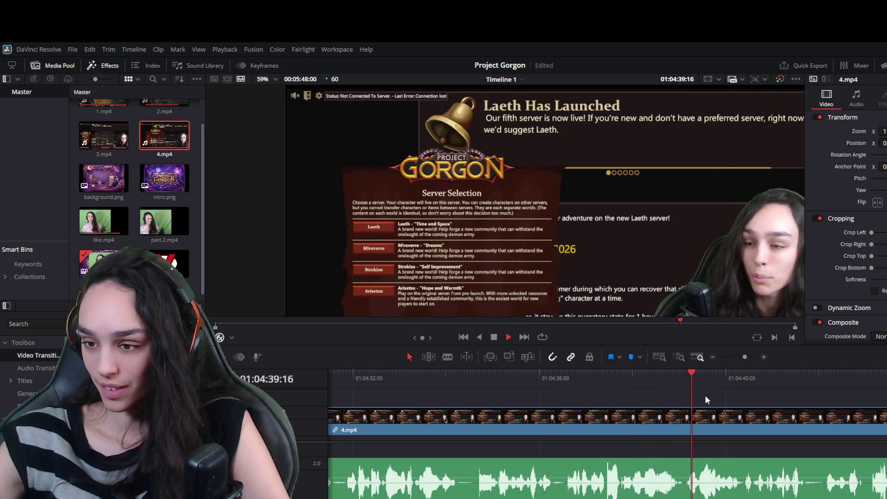
scroll(703, 455, "down", 3)
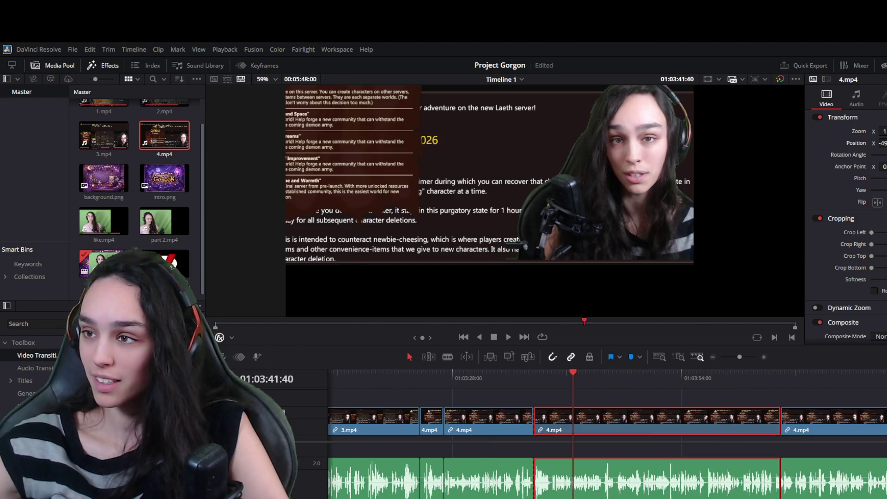
left_click_drag(880, 143, 886, 143)
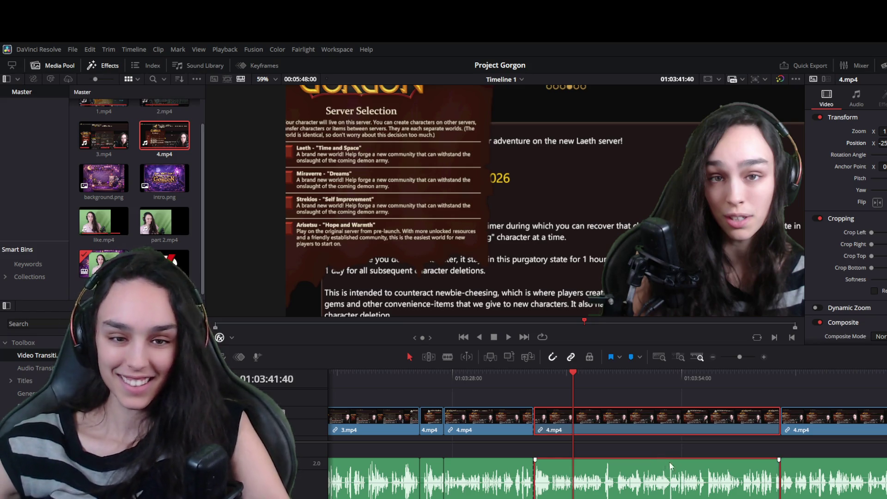
Compare the webcam positions of the 4.mp4 clips around 01:04:36:11.
scroll(657, 453, "down", 5)
left_click(744, 428)
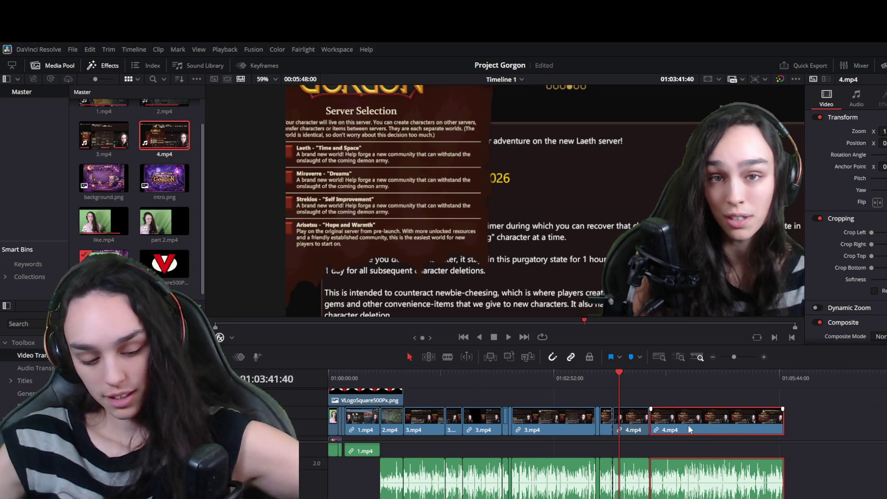
scroll(656, 465, "up", 3)
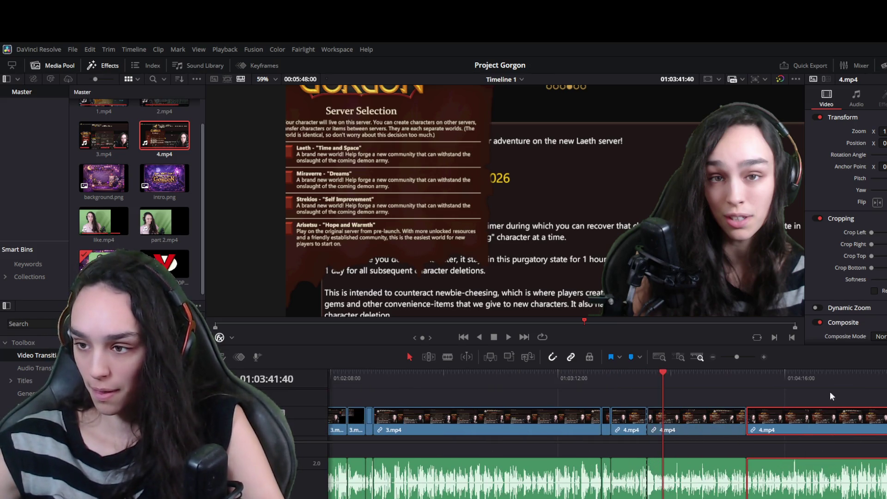
left_click(854, 387)
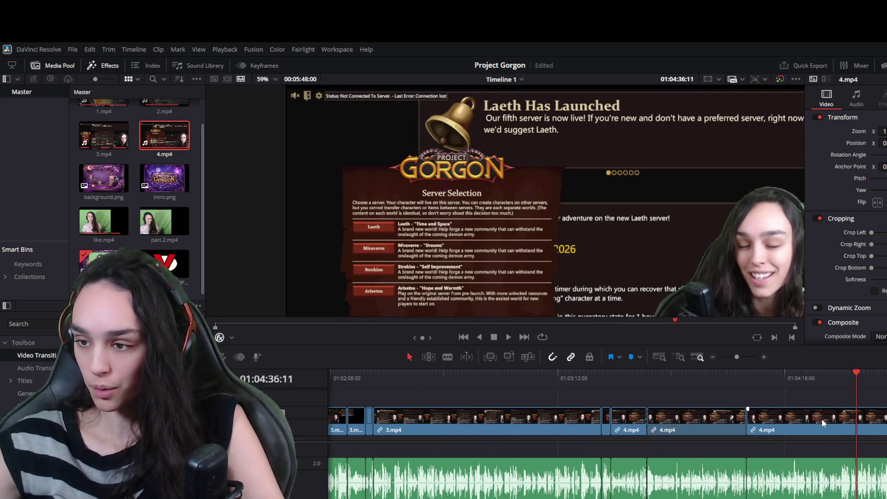
left_click(809, 423)
left_click(713, 420)
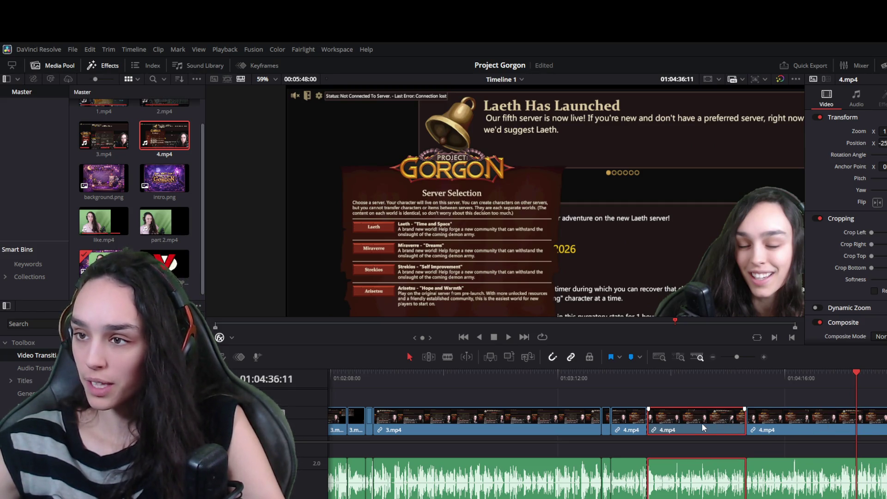
Set the next 4.mp4 clip's Position X to -25, adjust Position Y and Zoom, and play to check.
left_click(789, 421)
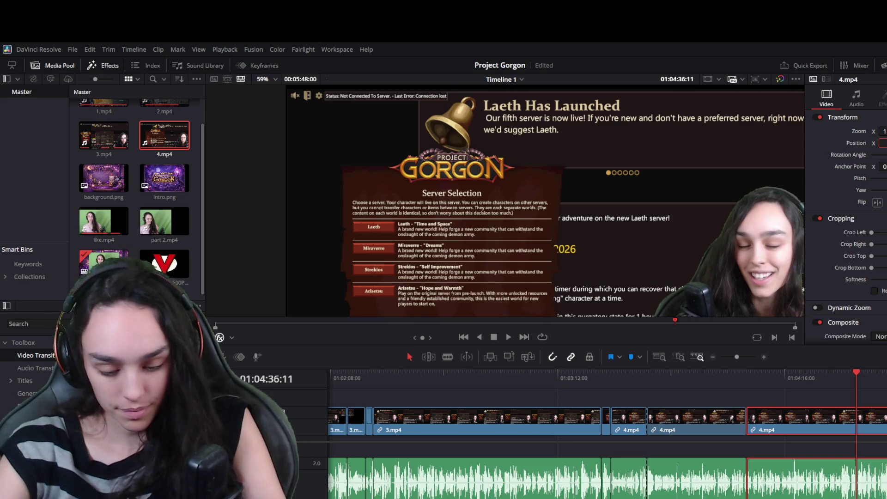
type("-25")
key("Return")
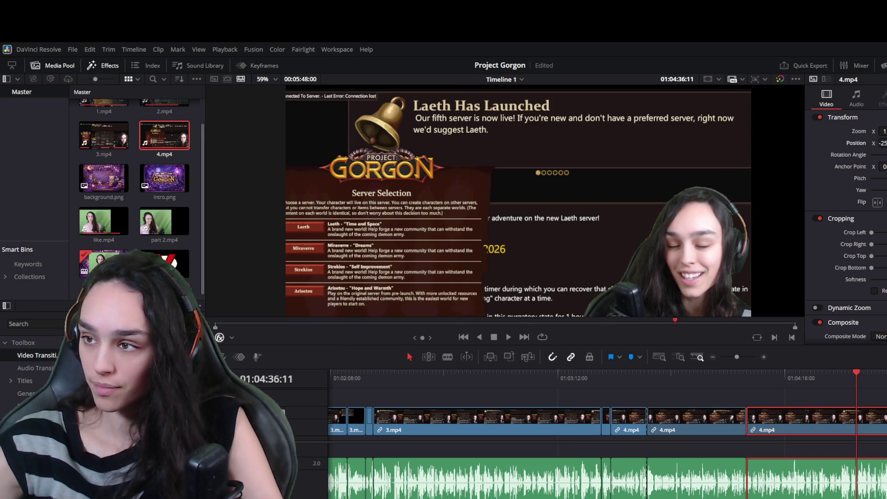
key("Return")
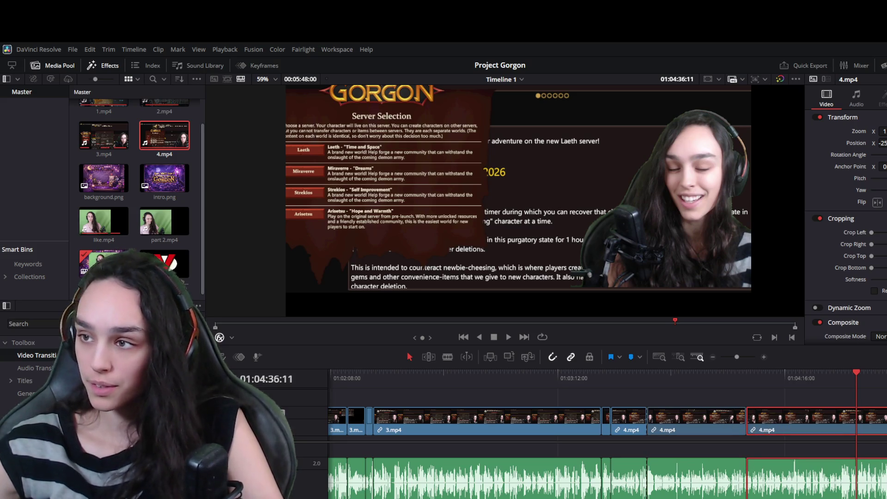
key("Return")
key("space")
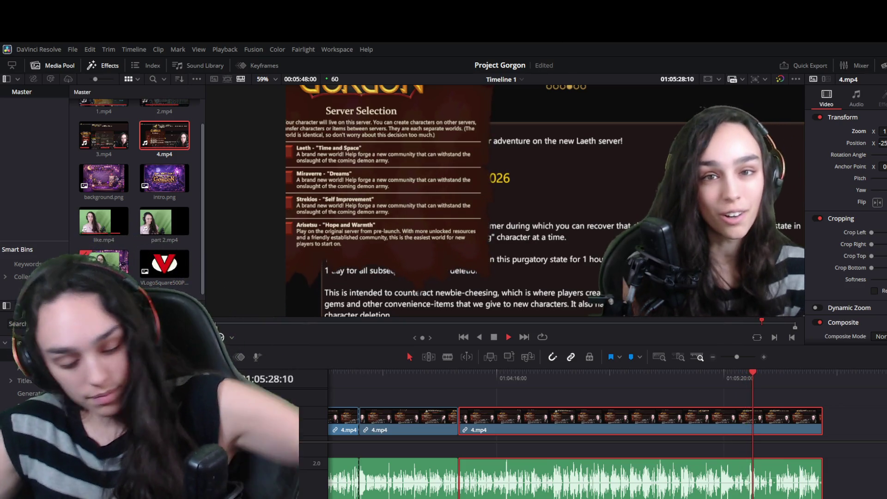
Find where the video should end and park the playhead at 01:05:26:40.
scroll(739, 478, "up", 2)
scroll(739, 479, "up", 1)
key("space")
left_click(588, 375)
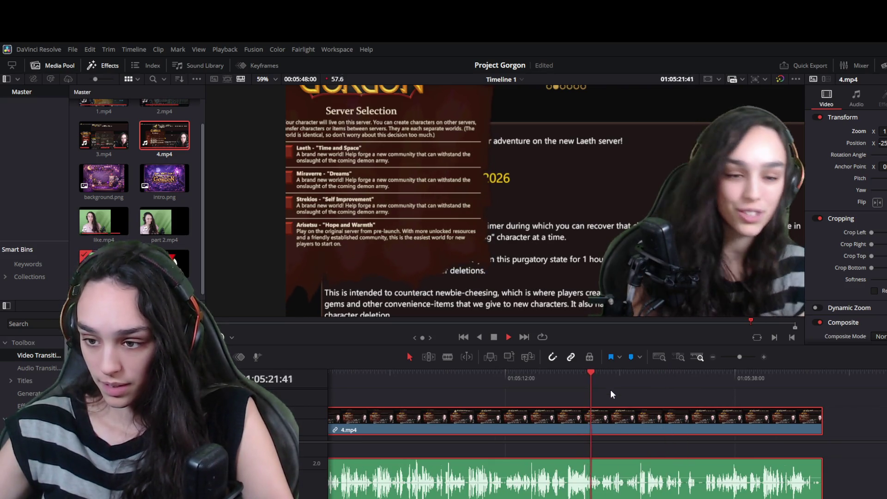
left_click(617, 374)
key("space")
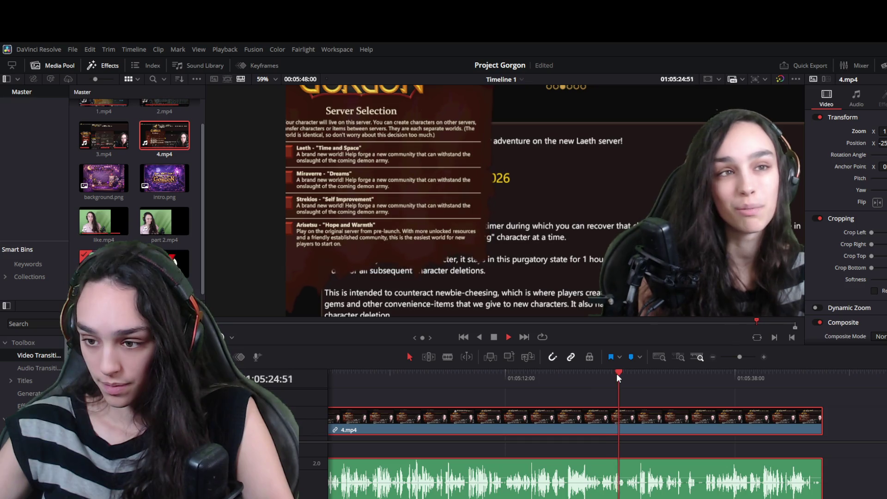
key("space")
scroll(704, 437, "up", 3)
left_click(644, 371)
Trim the last 4.mp4 clip's end back to 01:05:26:40, save the project, and zoom to fit.
scroll(675, 457, "down", 5)
scroll(690, 464, "up", 4)
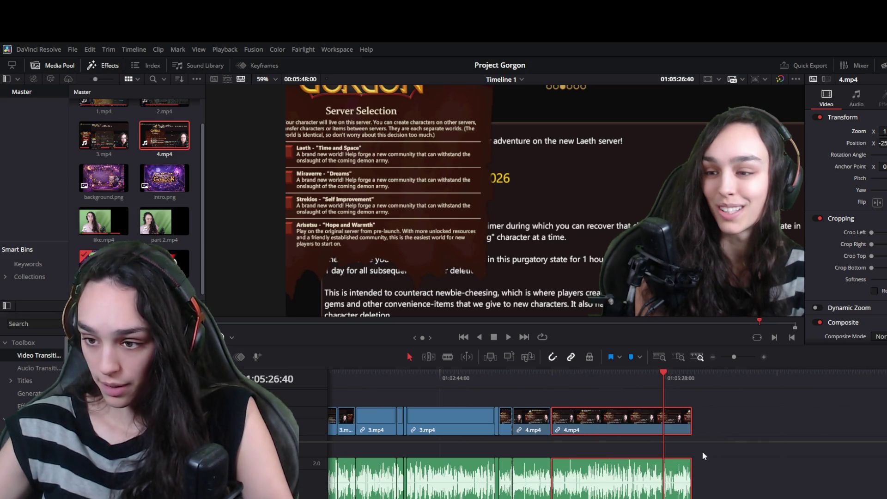
left_click_drag(691, 425, 664, 425)
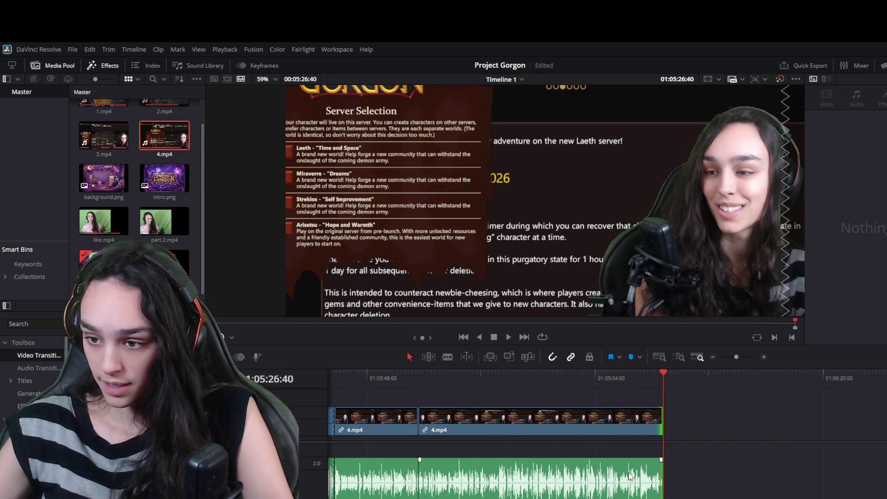
scroll(664, 425, "up", 2)
key("ctrl+s")
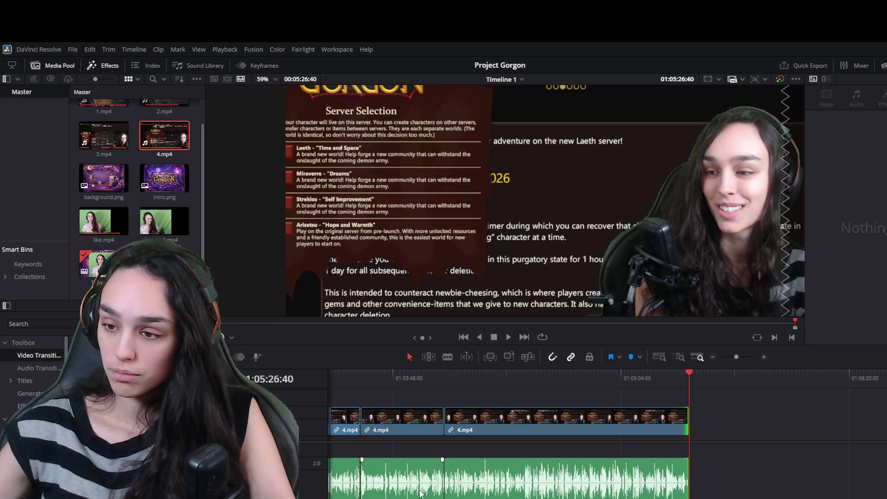
key("ctrl+minus")
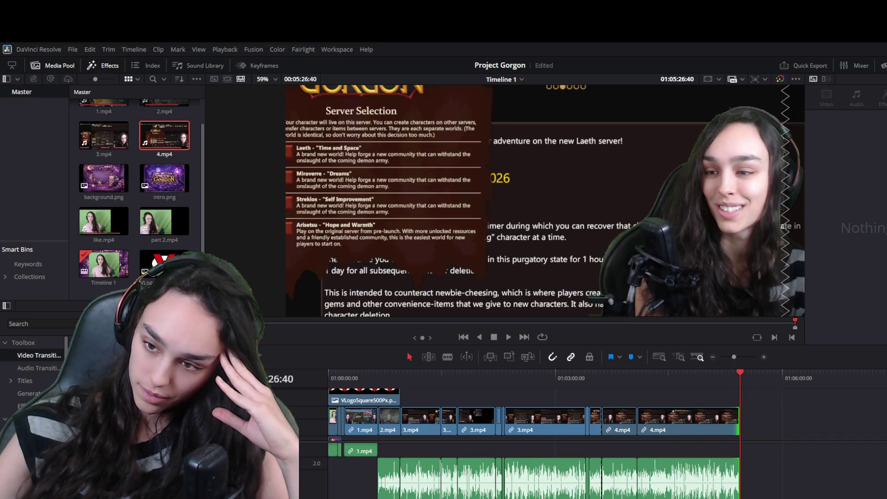
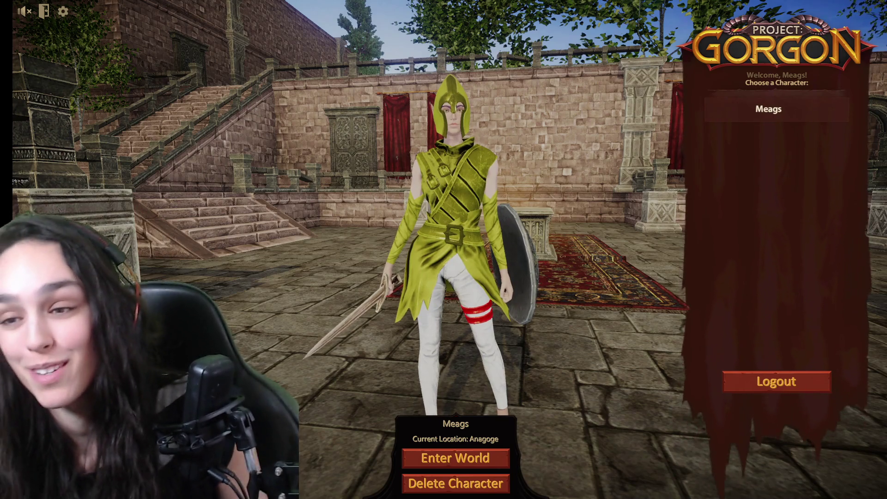
Rotate the armoured character through side and rear views until her shield side faces the camera.
mouse_move(517, 274)
left_mouse_down()
mouse_move(465, 274)
mouse_move(342, 300)
mouse_move(509, 289)
mouse_move(741, 303)
mouse_move(682, 327)
mouse_move(725, 317)
left_mouse_up()
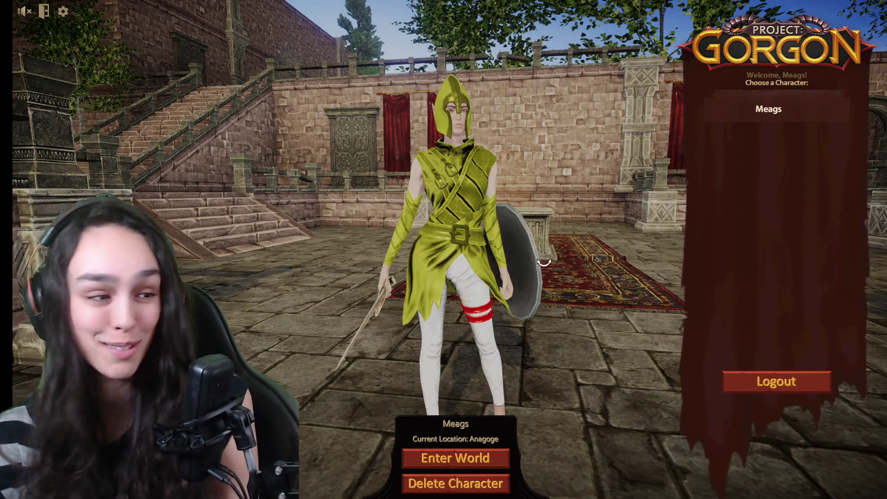
mouse_move(545, 261)
left_mouse_down()
mouse_move(561, 257)
mouse_move(421, 297)
left_mouse_up()
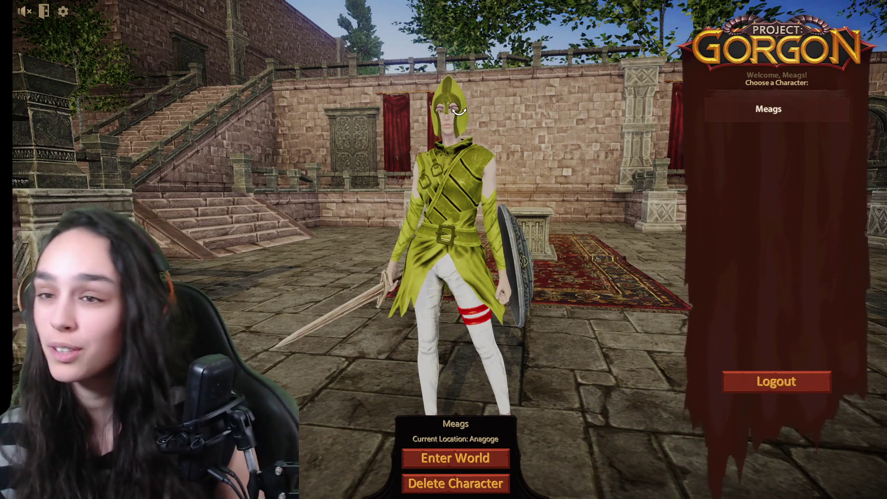
mouse_move(460, 110)
left_mouse_down()
mouse_move(403, 189)
mouse_move(527, 205)
mouse_move(587, 93)
left_mouse_up()
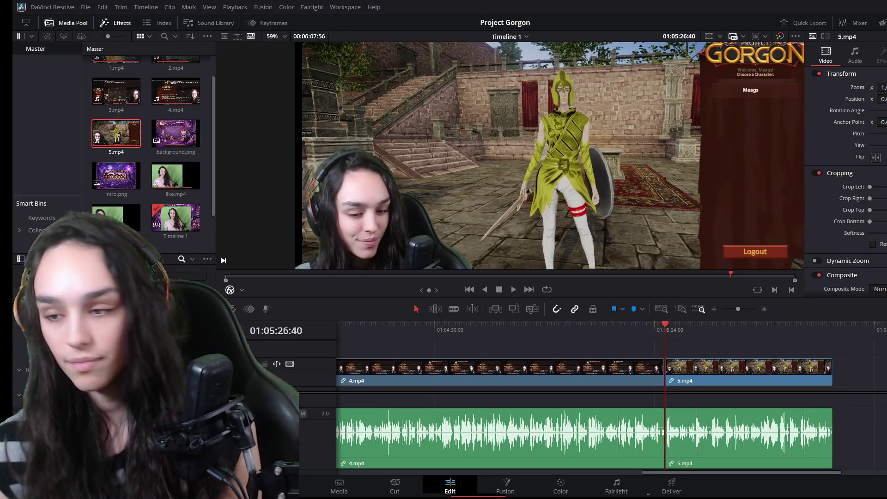
key("ctrl+equal")
left_click(656, 323)
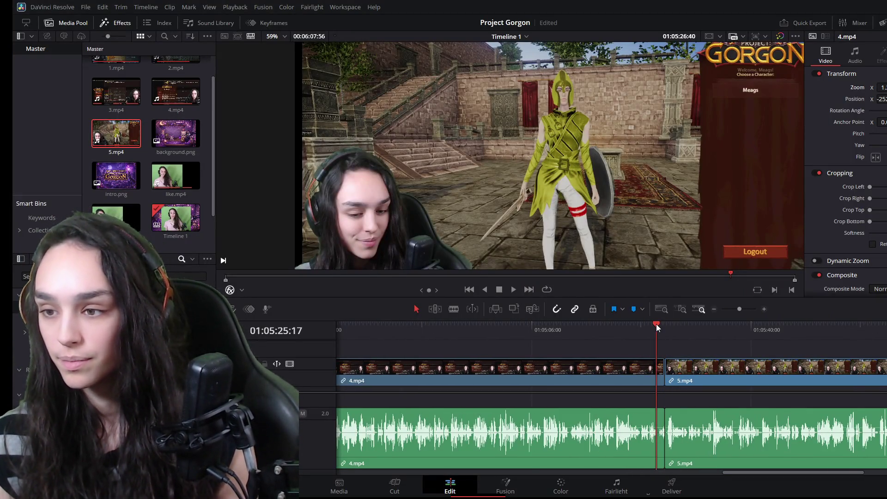
key("space")
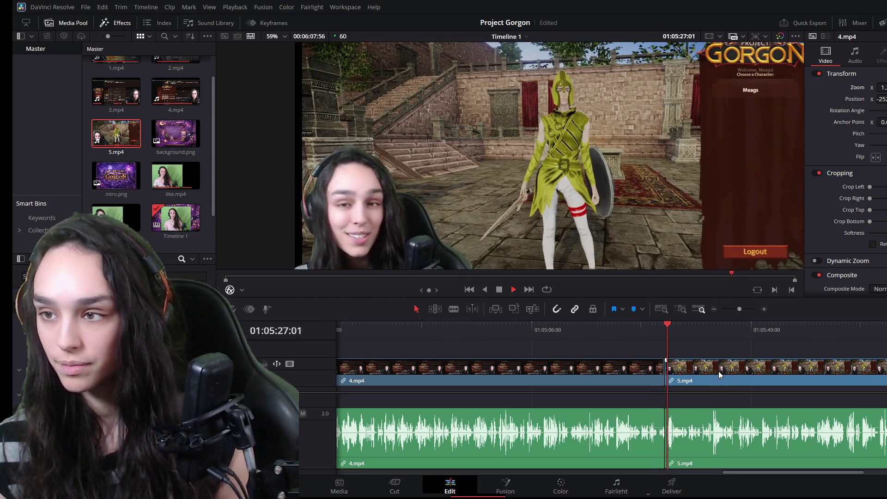
scroll(592, 239, "down", 5)
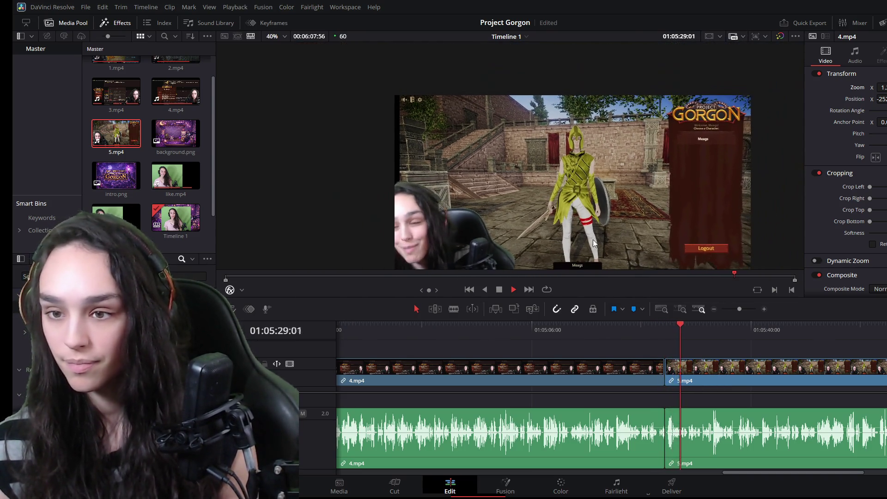
scroll(554, 217, "up", 2)
key("space")
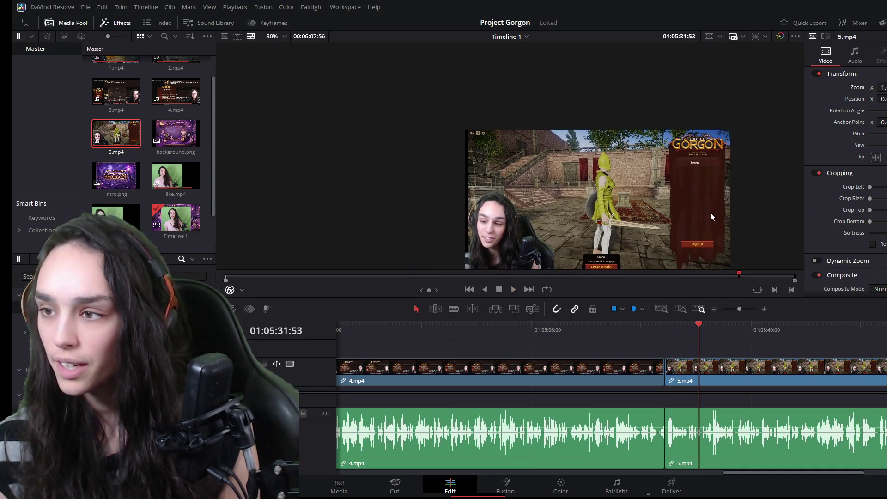
scroll(710, 212, "up", 1)
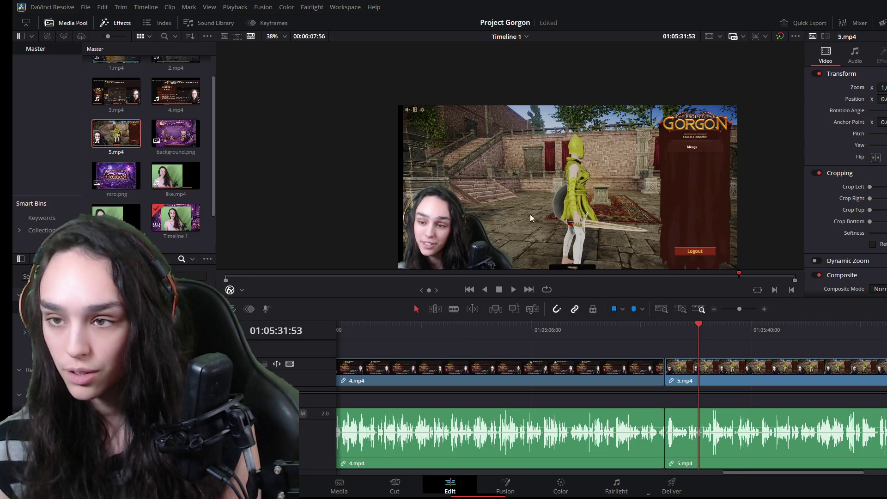
scroll(487, 163, "up", 5)
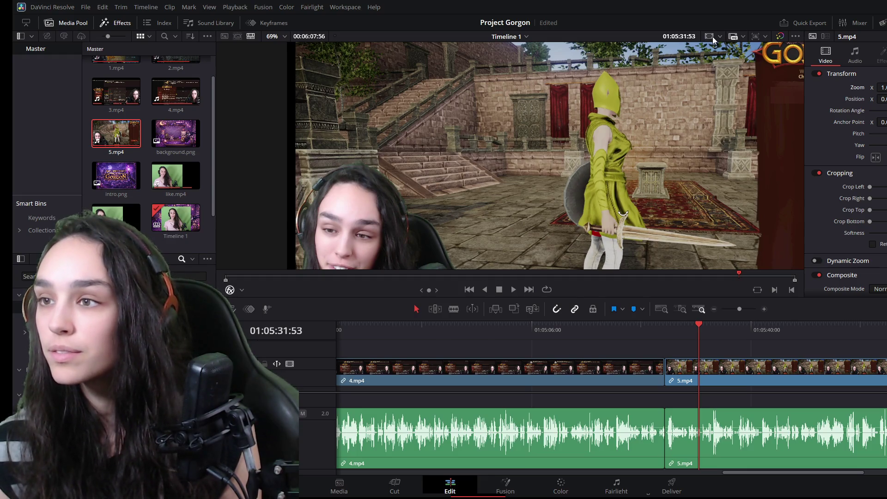
scroll(659, 224, "down", 2)
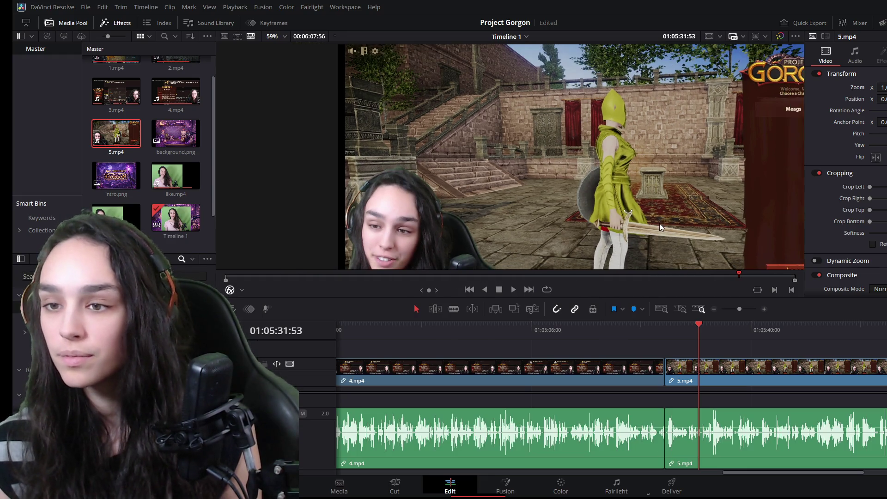
scroll(600, 195, "down", 3)
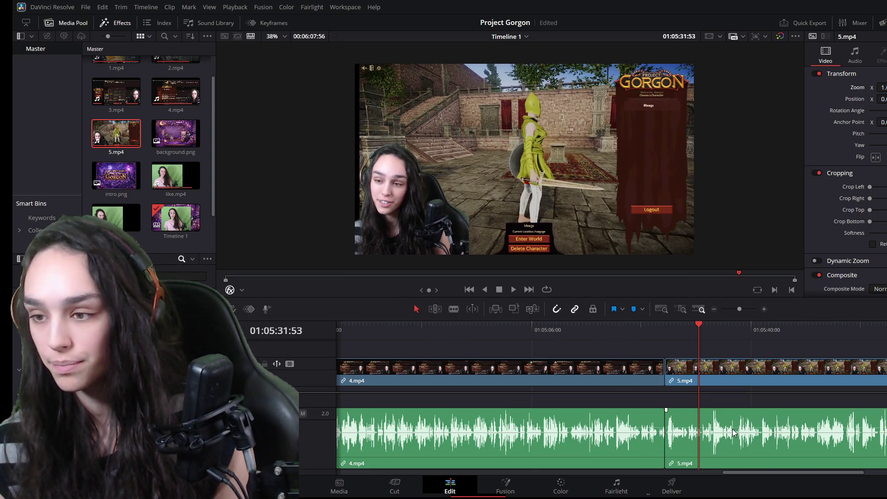
Play the 5.mp4 footage around 01:05:27–01:05:39 and settle the playhead on the cut point.
scroll(733, 432, "up", 2)
left_click(610, 325)
key("space")
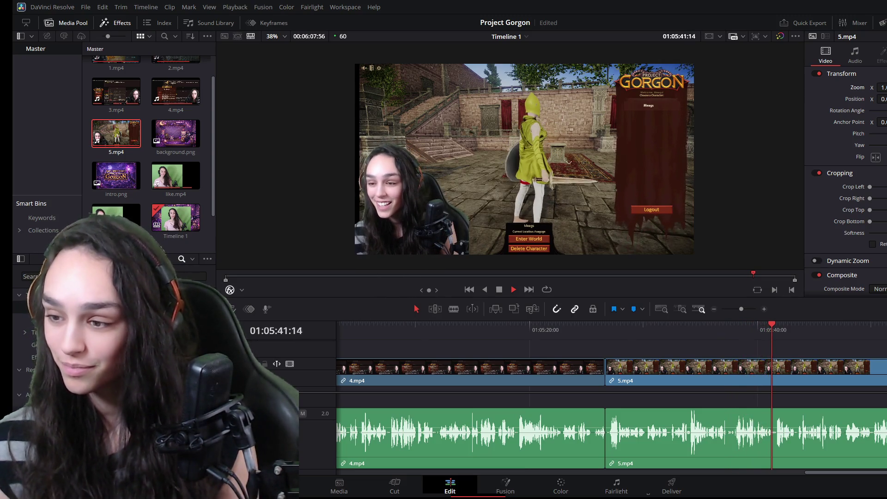
key("space")
scroll(647, 406, "up", 2)
left_click(593, 325)
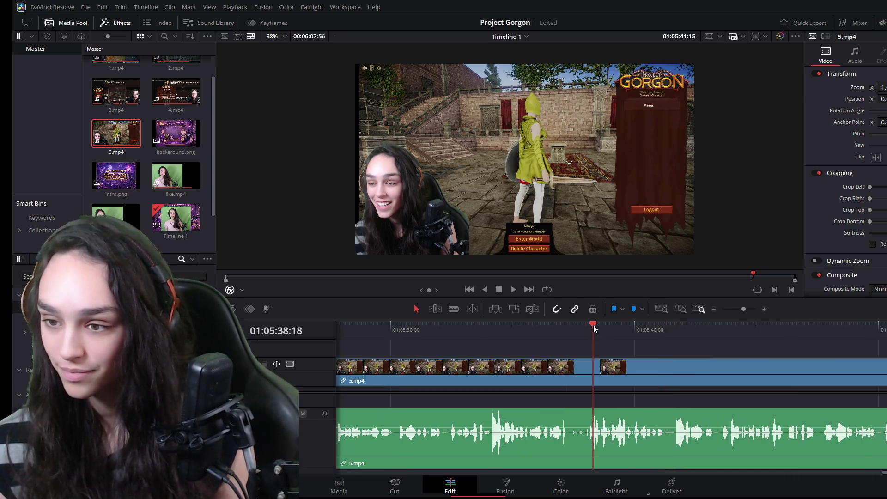
key("space")
key("space")
scroll(623, 427, "up", 3)
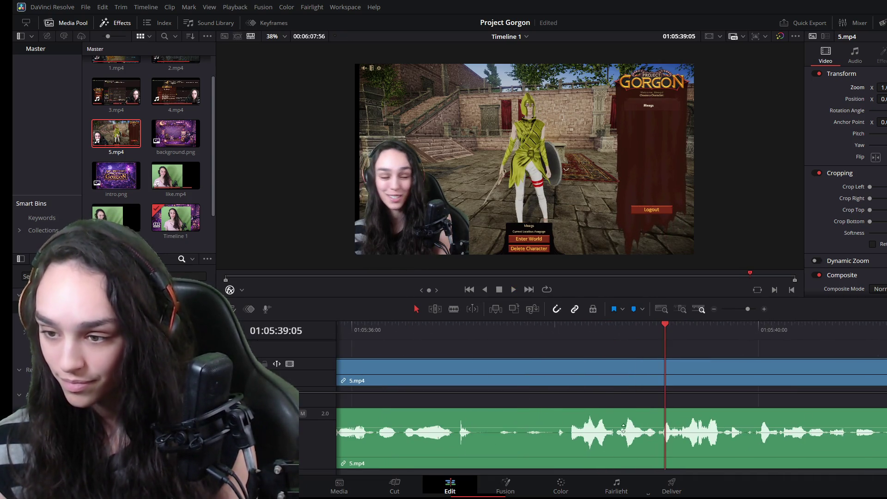
left_click(642, 325)
key("space")
mouse_move(644, 325)
left_mouse_down()
mouse_move(628, 326)
mouse_move(659, 327)
left_mouse_up()
Split the 5.mp4 video and audio at the playhead and trim the second clip's start 26 frames later.
left_click(670, 365)
key("ctrl+b")
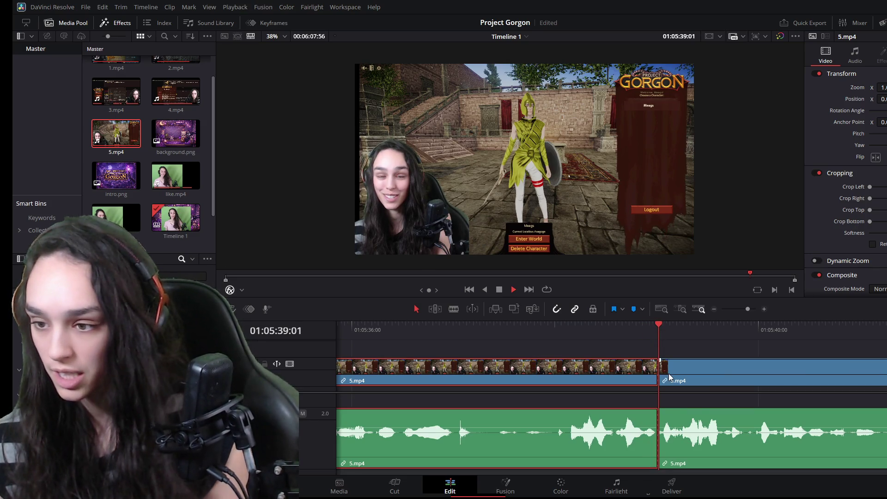
key("space")
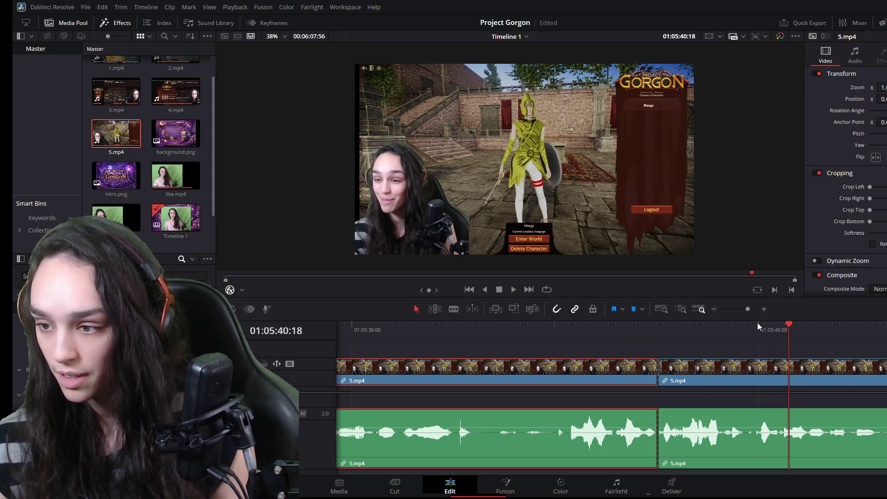
left_click(755, 323)
left_click_drag(659, 376, 755, 378)
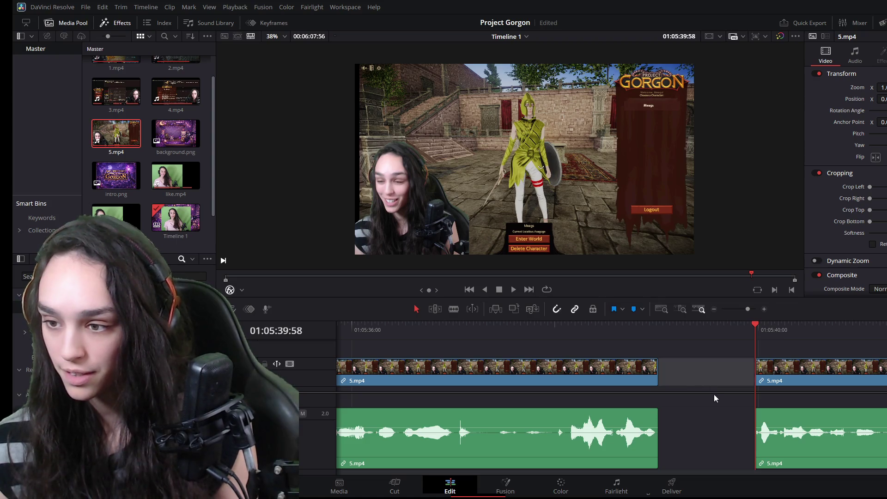
Delete the empty gap between the 5.mp4 clips and play back the joined result.
left_click(723, 417)
key("Delete")
left_click(632, 326)
key("space")
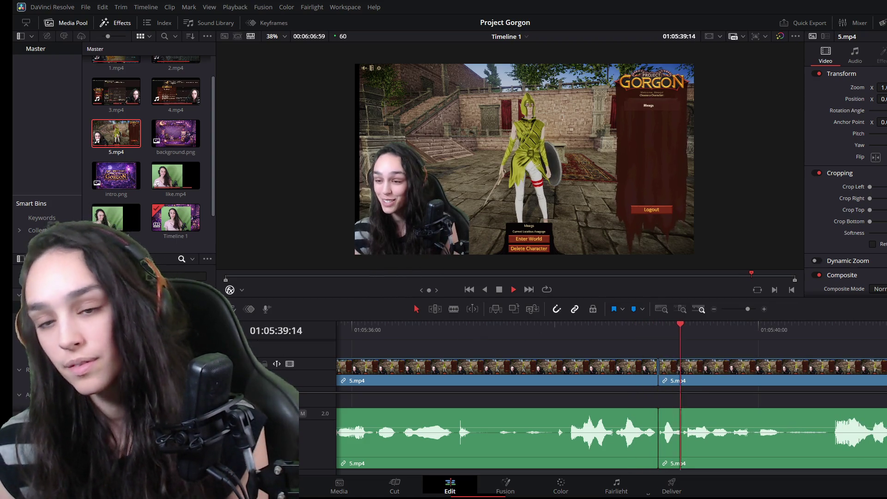
scroll(798, 417, "down", 2, "alt")
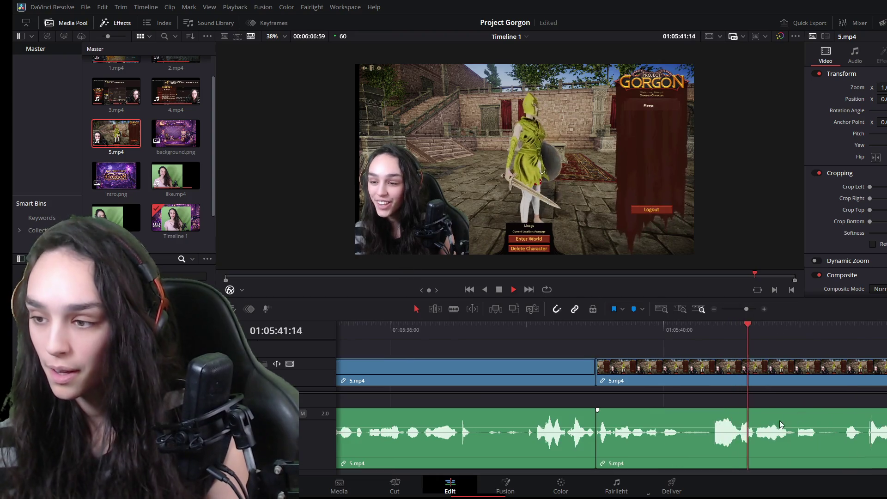
scroll(713, 416, "down", 3, "alt")
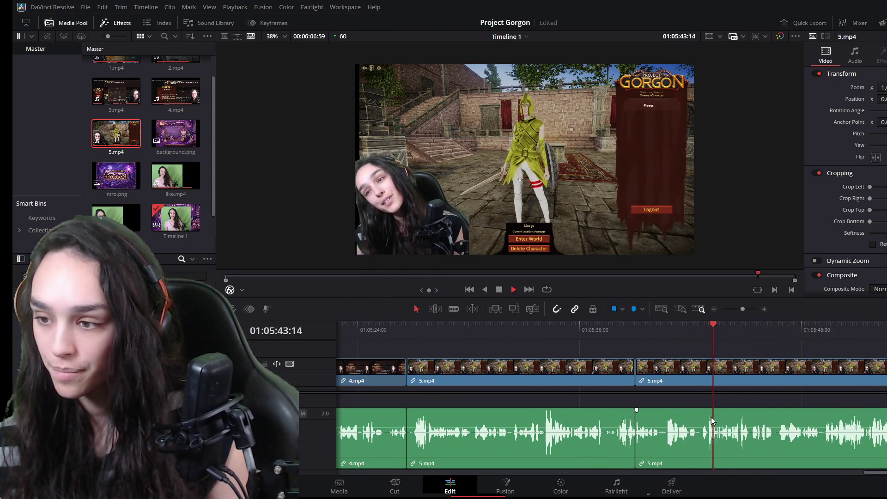
scroll(711, 417, "down", 2, "alt")
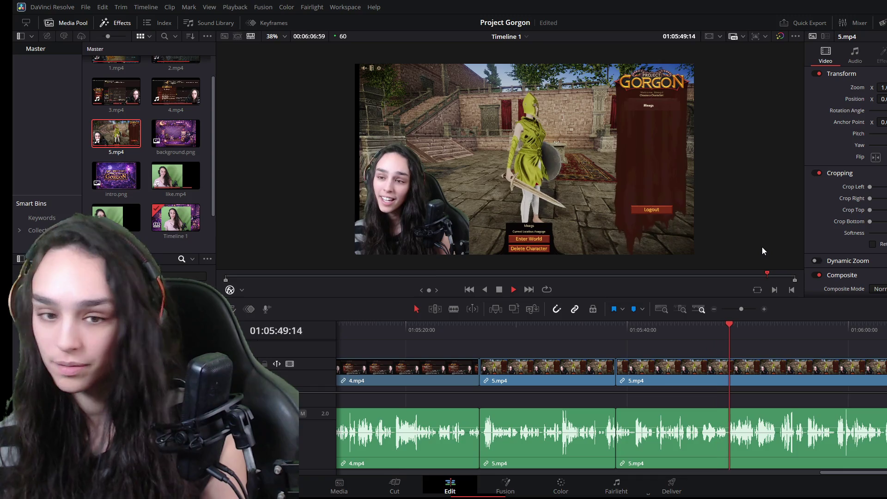
key("space")
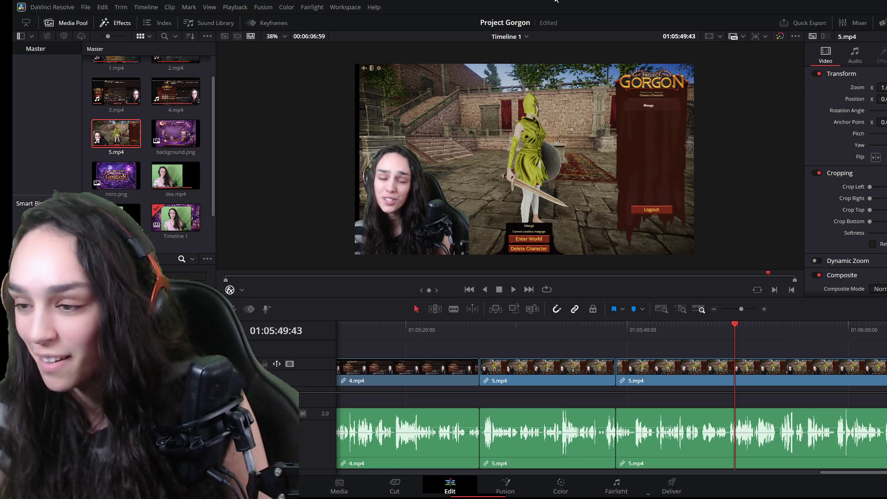
scroll(722, 443, "up", 1)
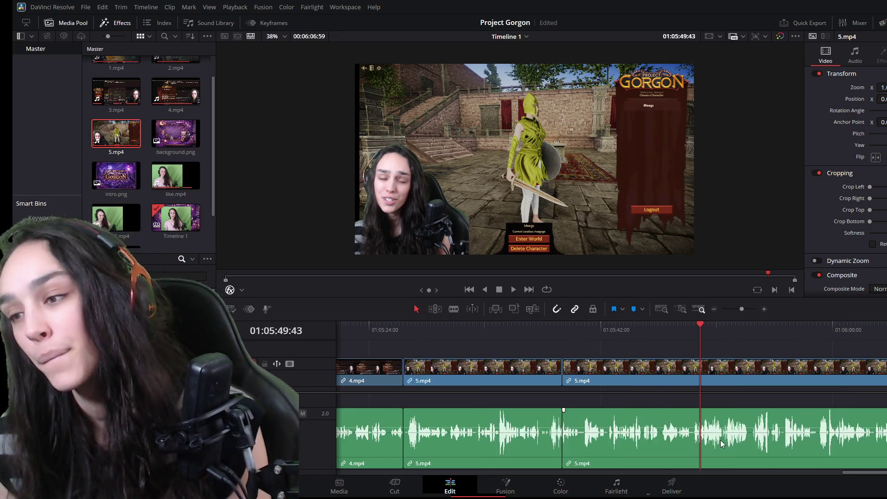
scroll(722, 444, "up", 1)
left_click(623, 328)
key("space")
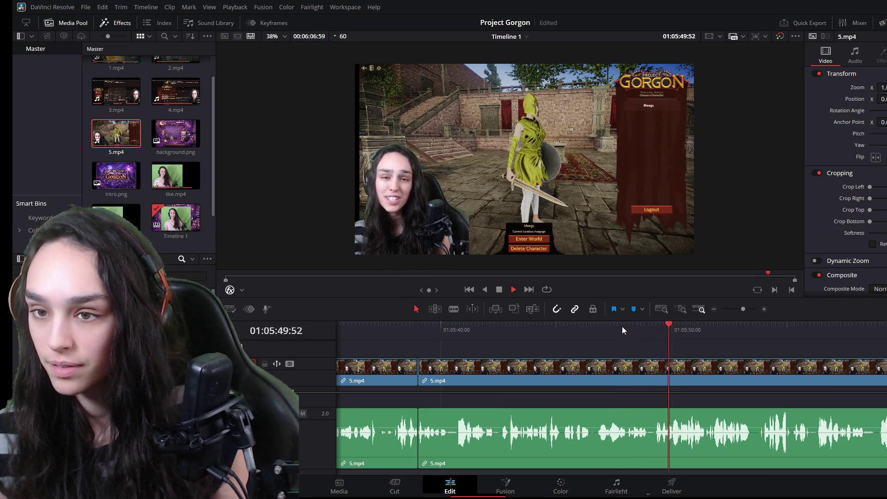
scroll(675, 403, "down", 1)
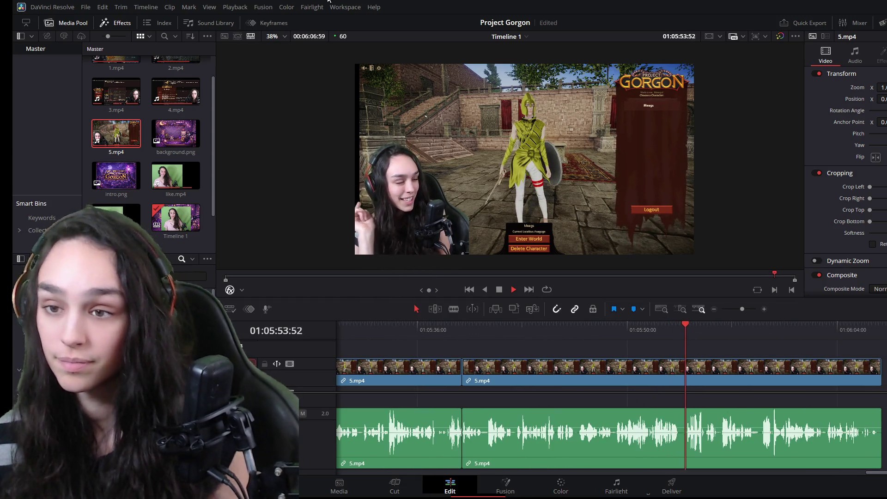
key("space")
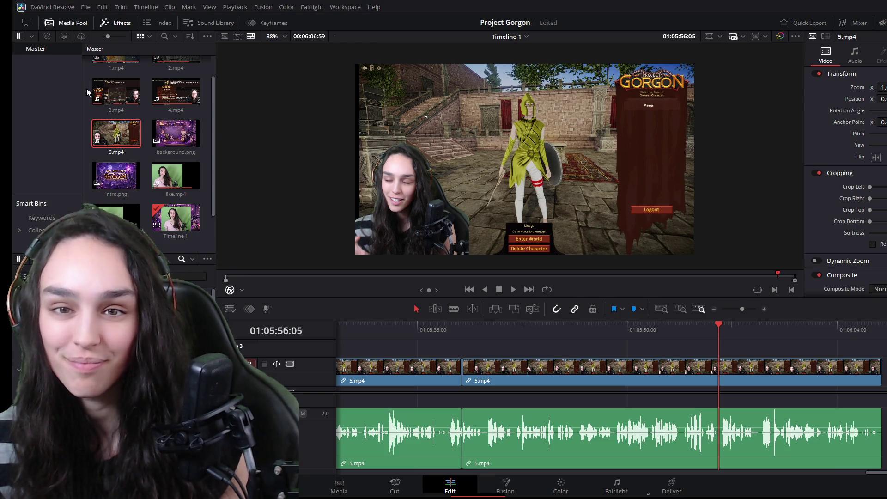
Drop hat.PNG from the Media Pool onto V3 above the gameplay and play it back.
left_click(116, 176)
mouse_move(116, 176)
left_mouse_down()
mouse_move(746, 155)
mouse_move(735, 340)
mouse_move(700, 342)
mouse_move(711, 342)
left_mouse_up()
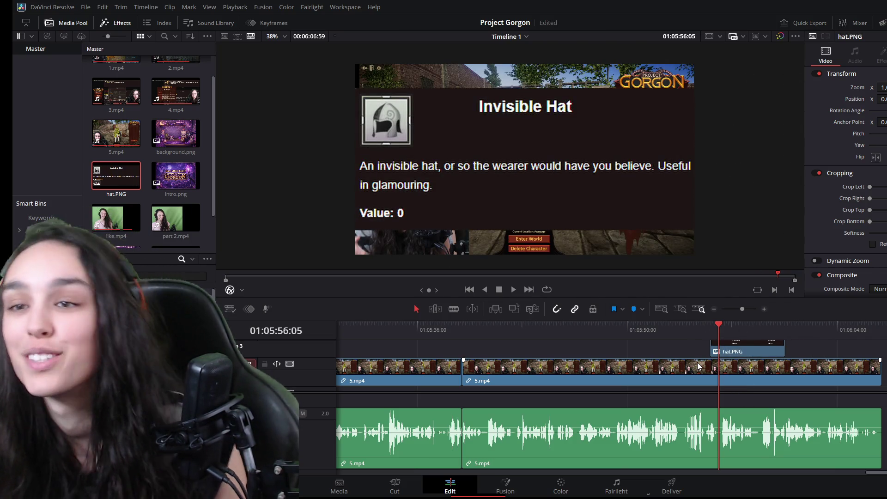
scroll(723, 388, "up", 2)
left_click(620, 324)
key("space")
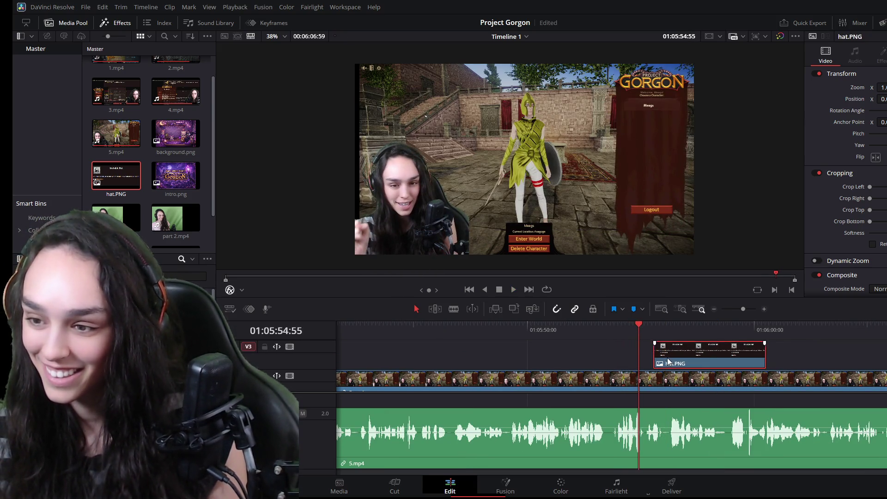
Nudge the hat.PNG clip slightly earlier and trim its end to the playhead.
left_click_drag(667, 361, 653, 362)
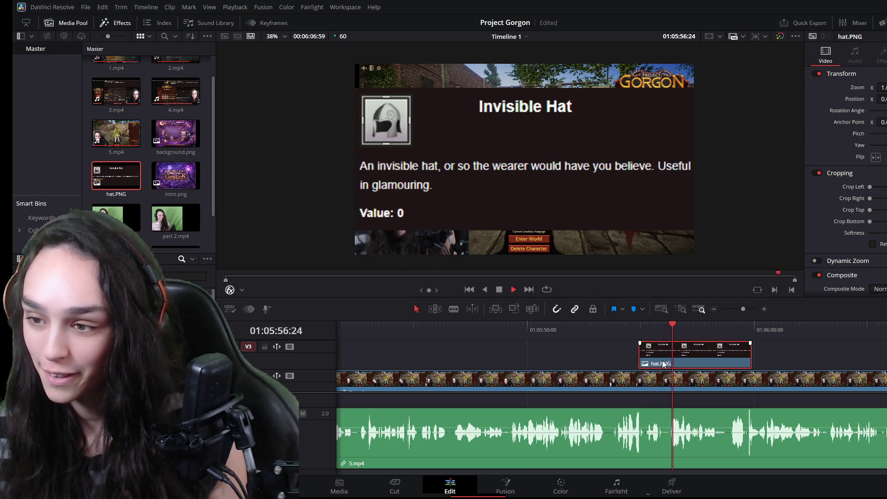
key("space")
left_click_drag(750, 354, 719, 354)
left_click_drag(665, 323, 639, 324)
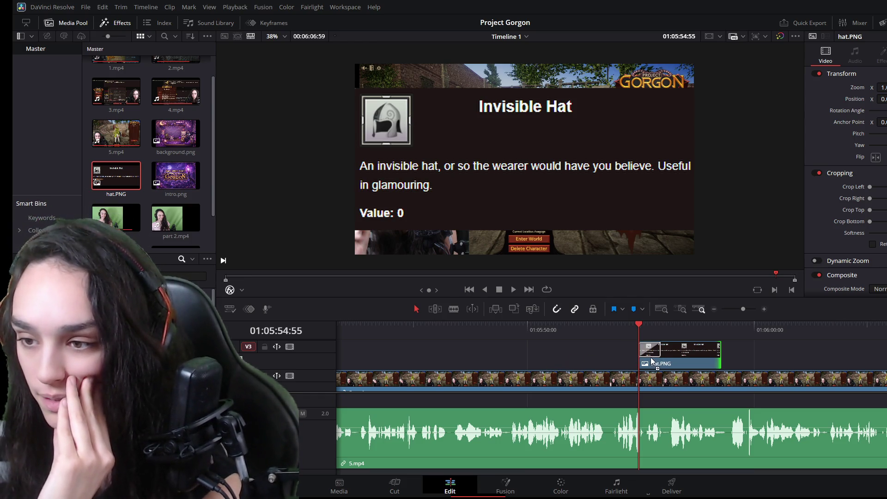
left_click_drag(639, 325, 623, 326)
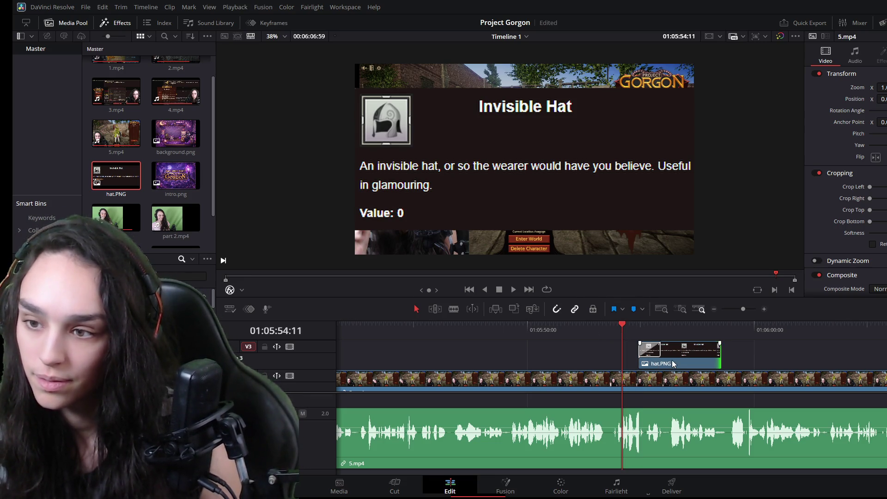
left_click(637, 324)
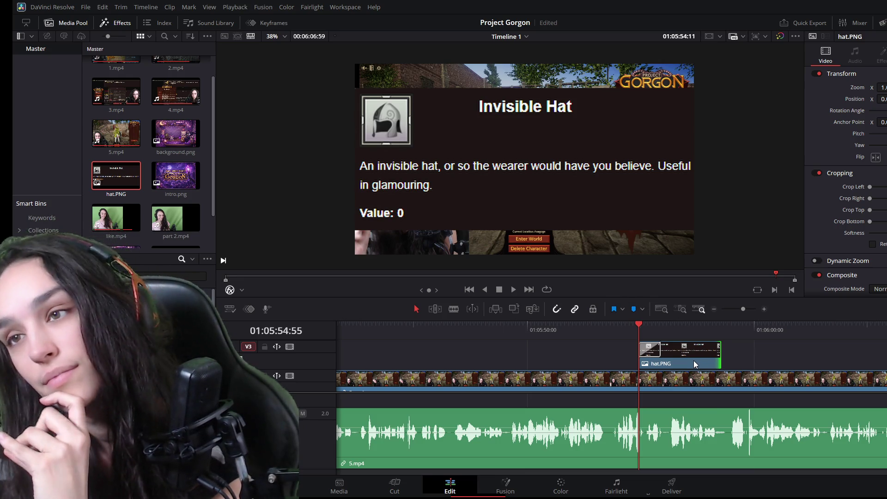
left_click_drag(630, 323, 623, 326)
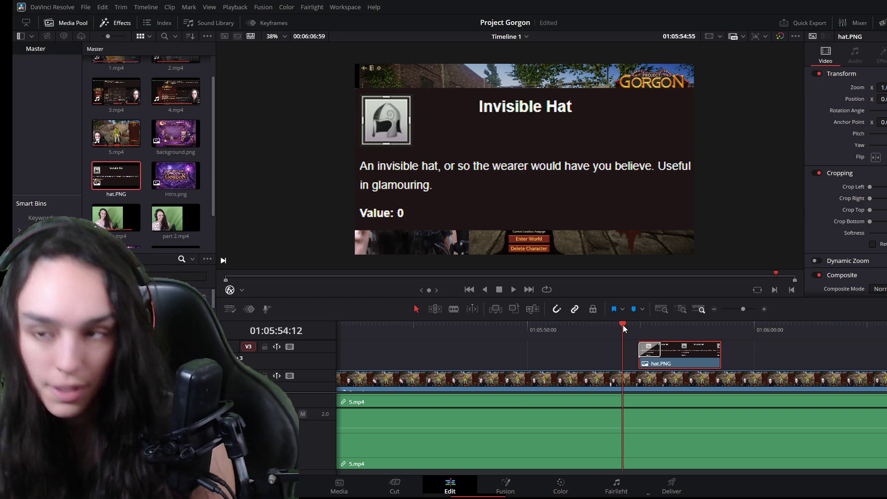
mouse_move(637, 327)
left_mouse_down()
mouse_move(644, 327)
mouse_move(635, 326)
left_mouse_up()
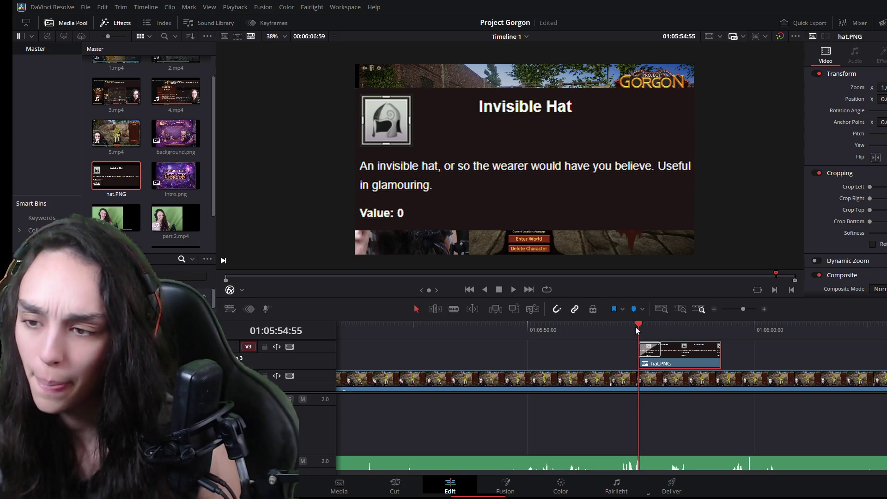
left_click(653, 354, "ctrl")
left_click(653, 354)
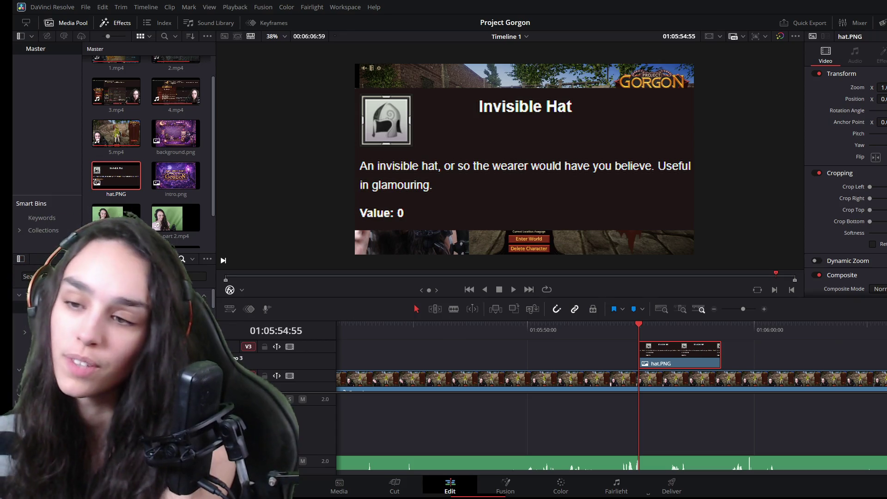
left_click(616, 326)
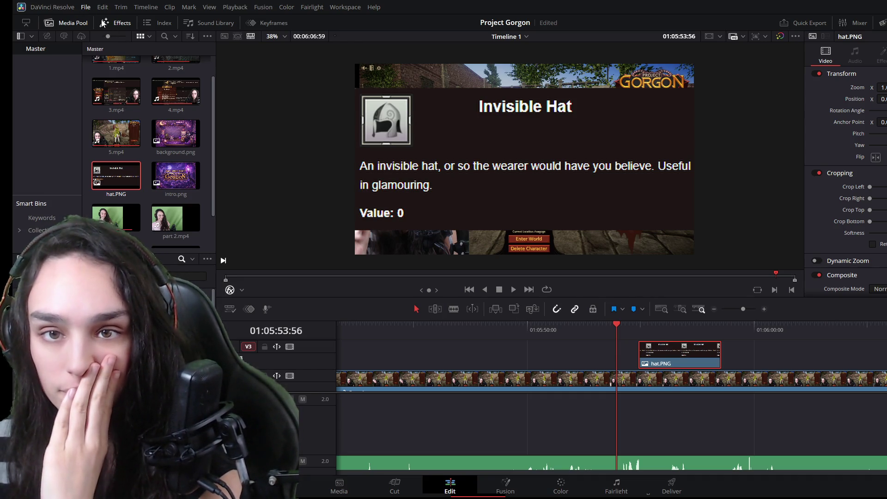
left_click(422, 359)
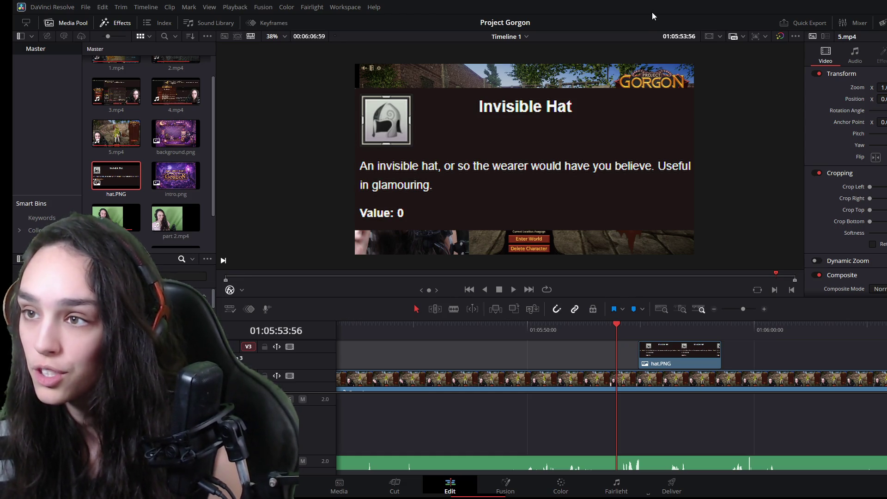
key("space")
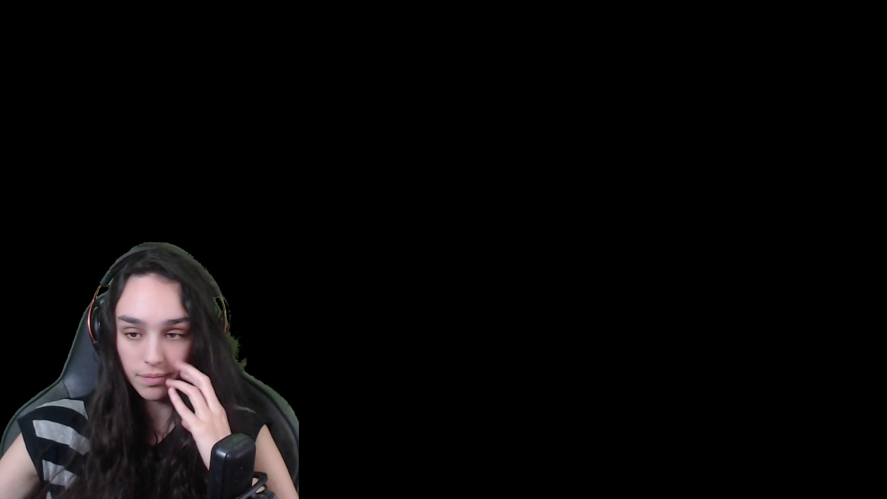
Play from before the hat overlay, zoom out to the end of 5.mp4, and restore its audio clip.
key("space")
key("space")
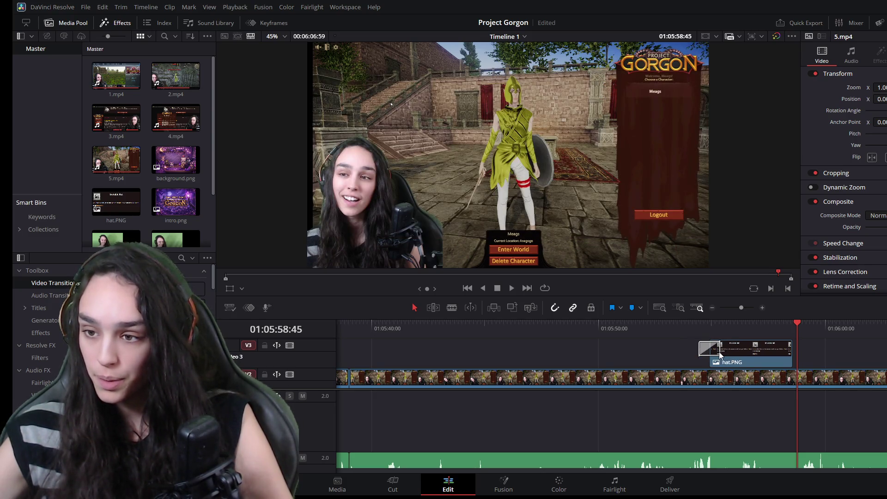
left_click(681, 320)
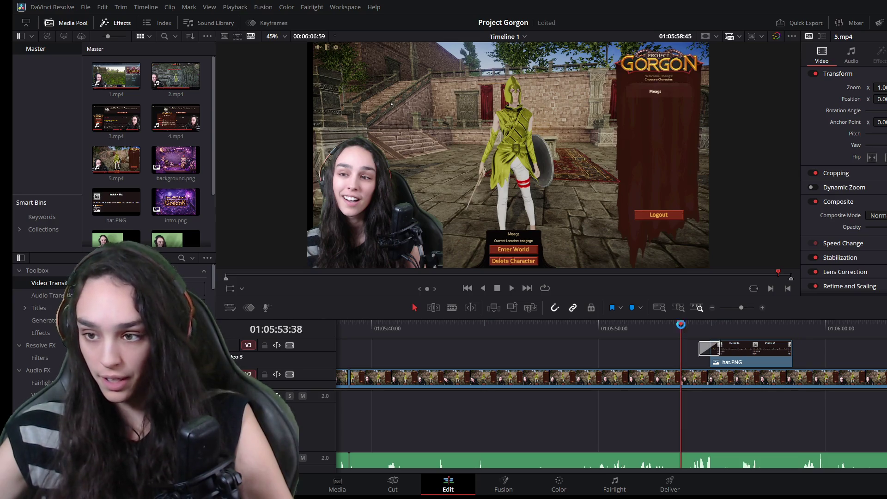
key("space")
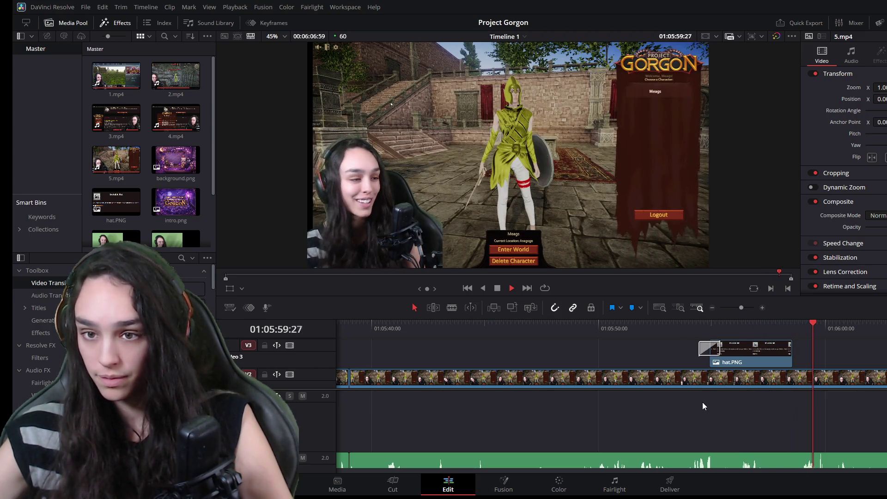
key("space")
scroll(753, 411, "down", 3)
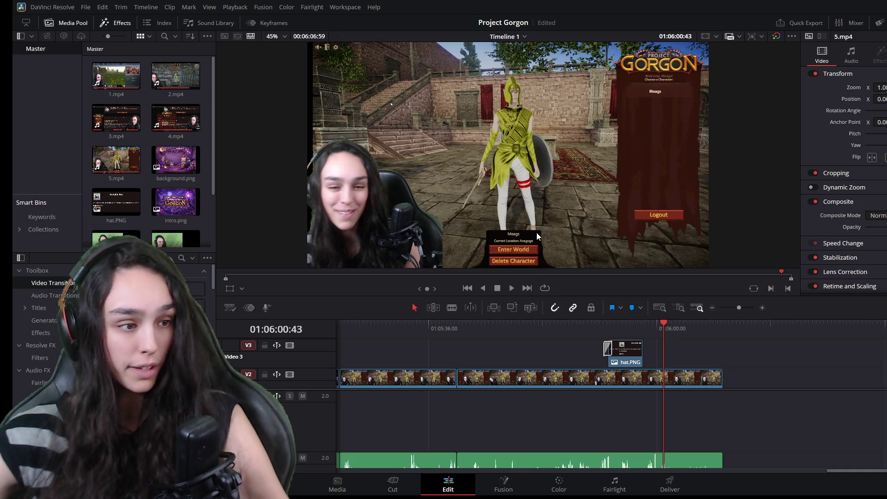
key("space")
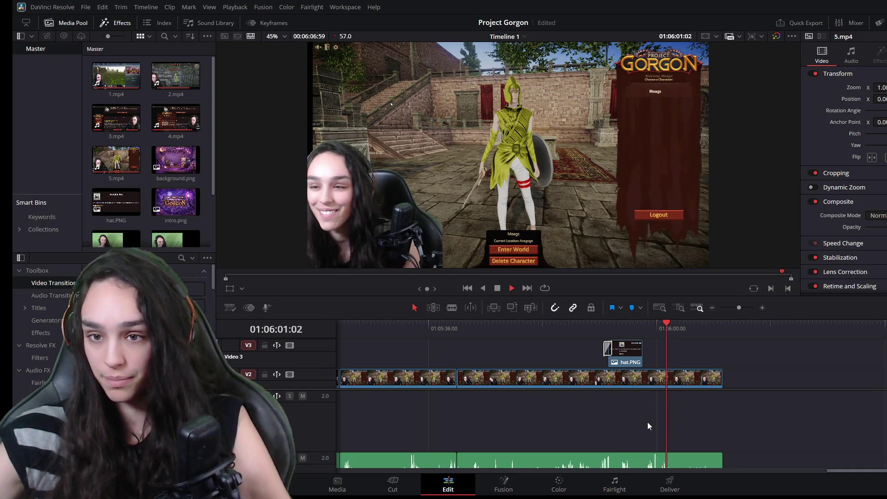
scroll(666, 386, "up", 2)
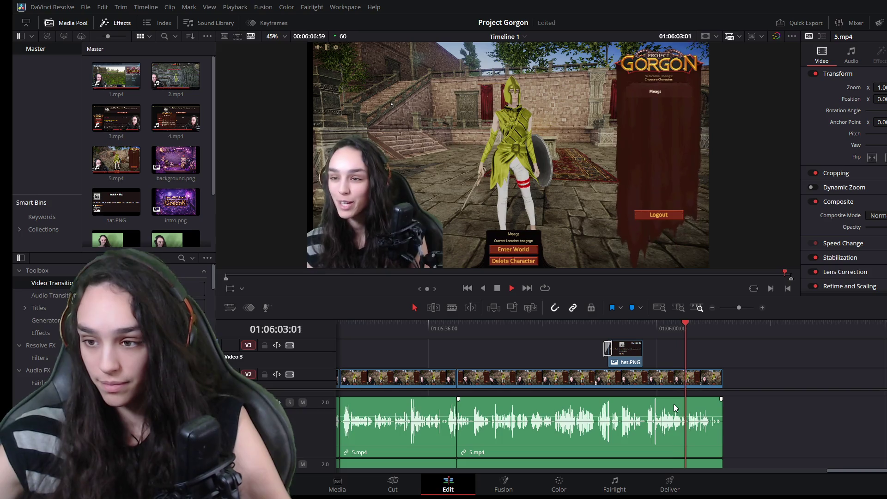
key("ctrl+z")
key("ctrl+shift+z")
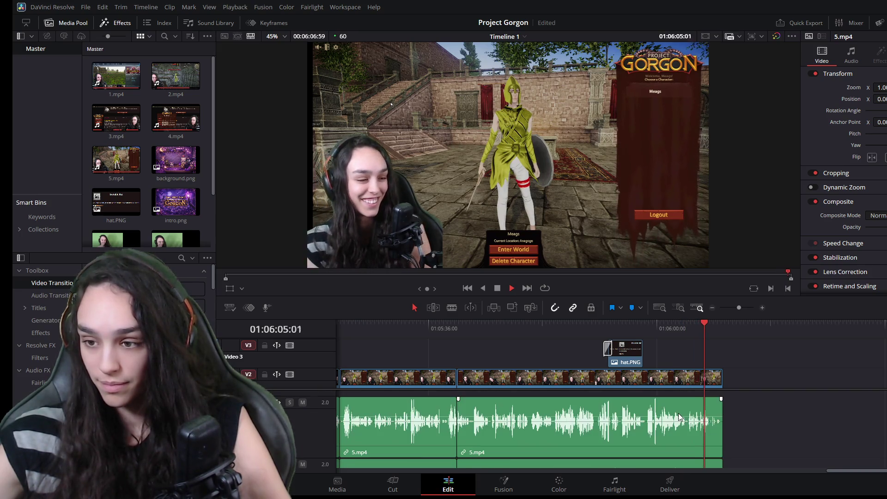
key("space")
scroll(706, 426, "up", 2)
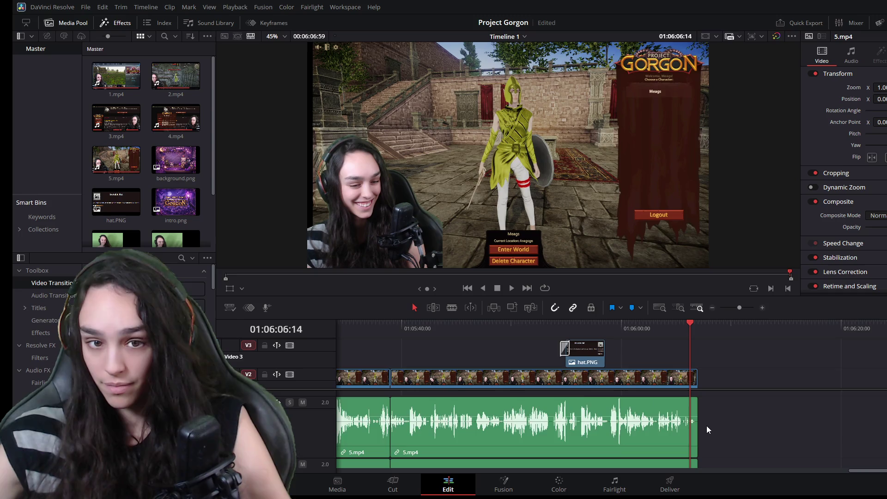
Trim the last V2 5.mp4 clip's end to the playhead at 01:06:05:36, level with the audio.
left_click(629, 323)
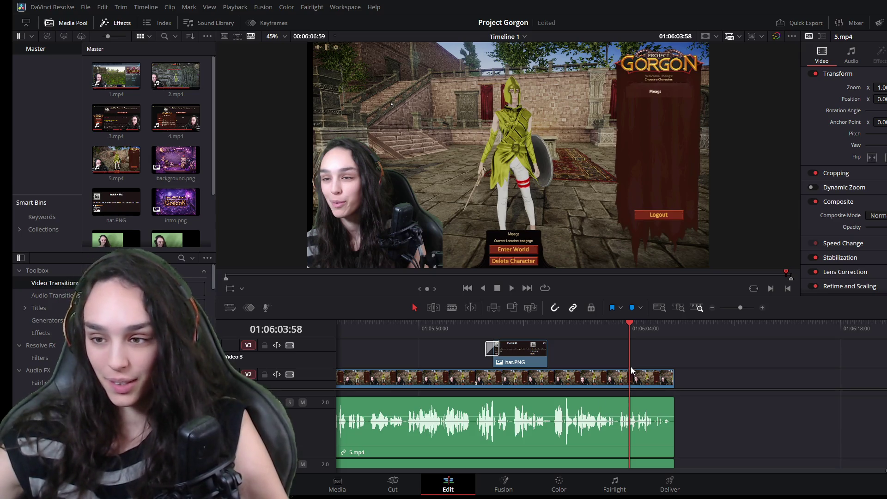
key("space")
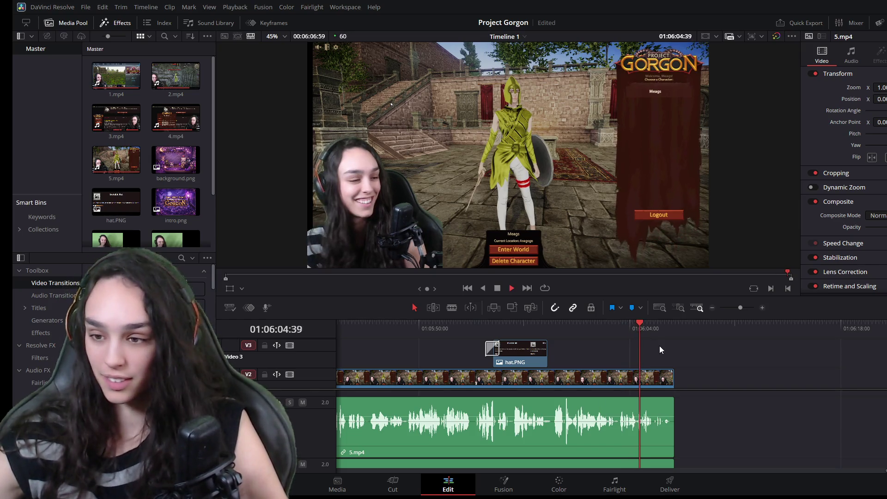
key("space")
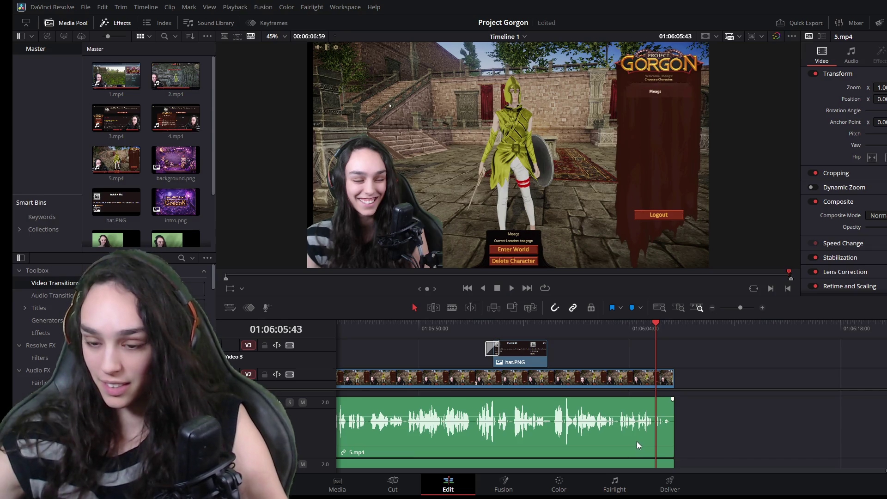
scroll(640, 435, "up", 2)
mouse_move(672, 326)
left_mouse_down()
mouse_move(676, 350)
mouse_move(659, 324)
left_mouse_up()
left_click(691, 373)
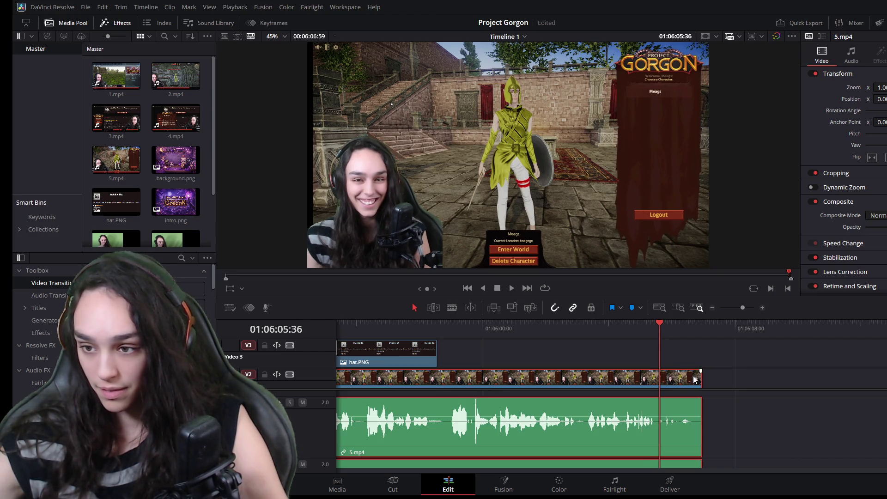
left_click_drag(702, 376, 658, 376)
scroll(653, 409, "down", 3)
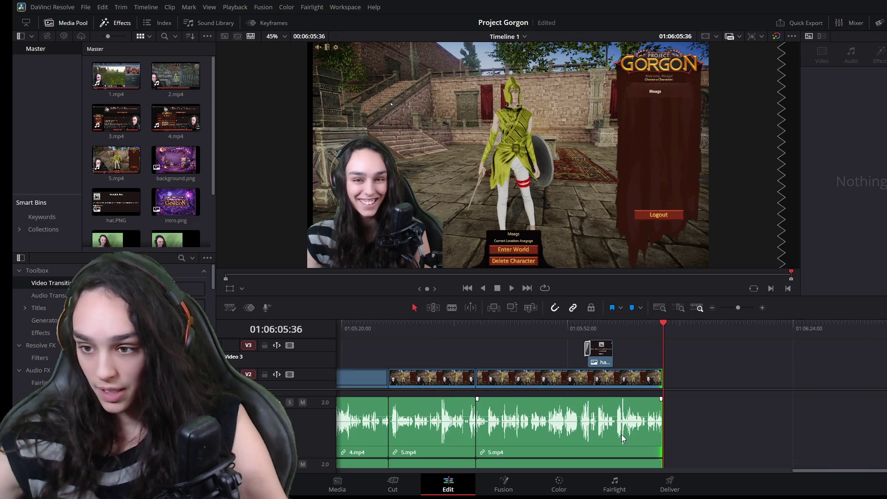
mouse_move(810, 473)
left_mouse_down()
mouse_move(754, 475)
mouse_move(798, 475)
left_mouse_up()
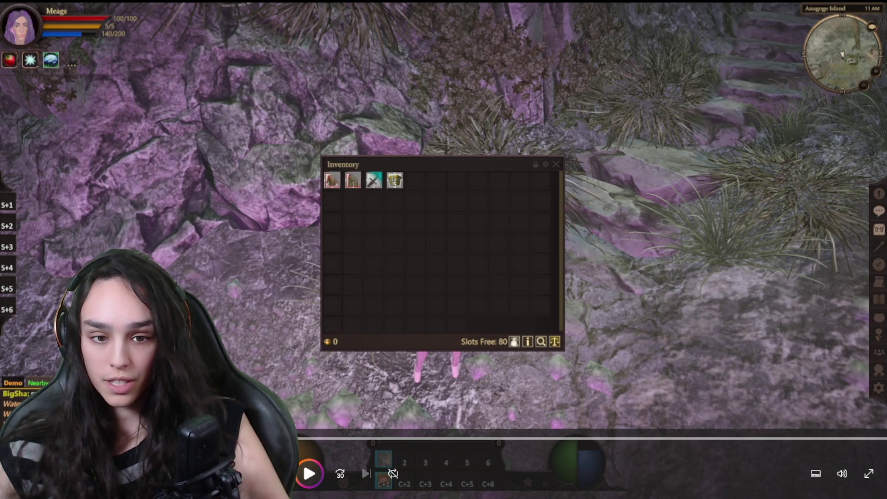
Play the exported video, pause briefly at the inventory menu, resume, then pause on the skeleton scene.
left_click(298, 475)
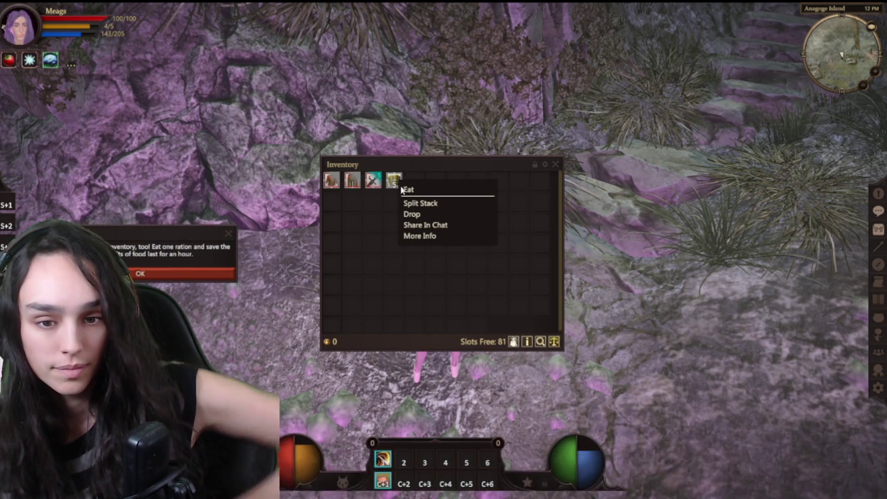
left_click(309, 474)
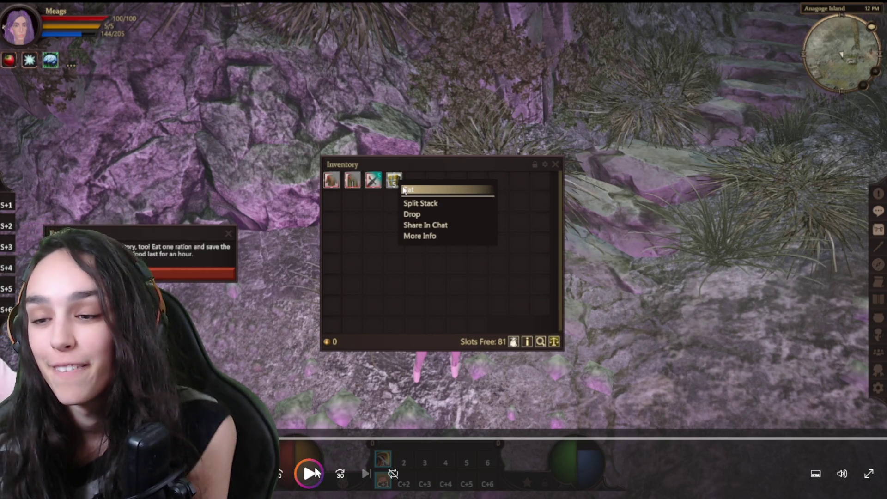
left_click(315, 466)
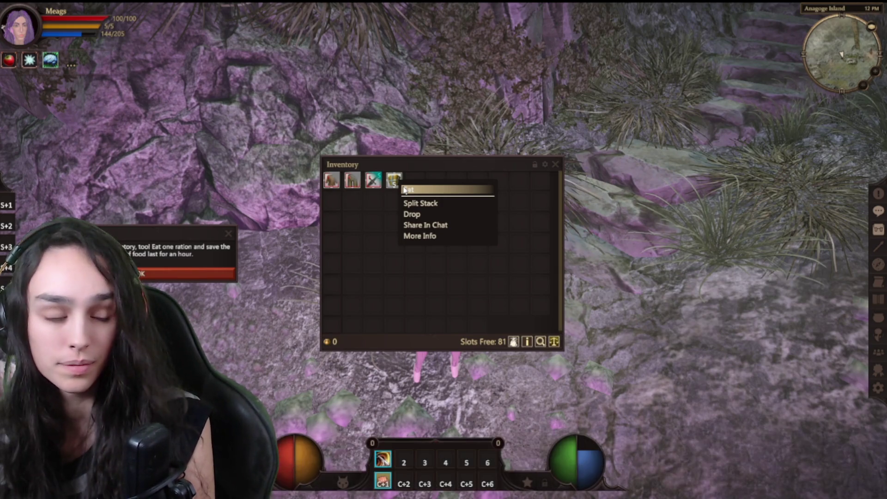
mouse_move(408, 194)
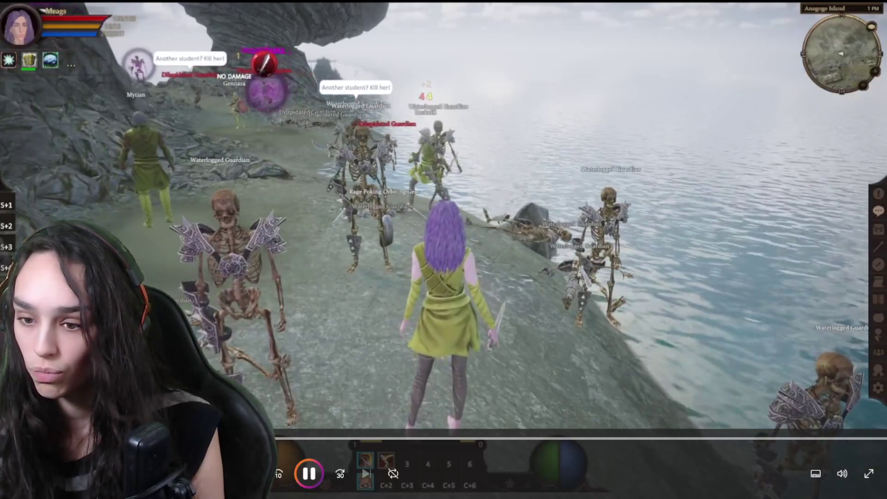
key("space")
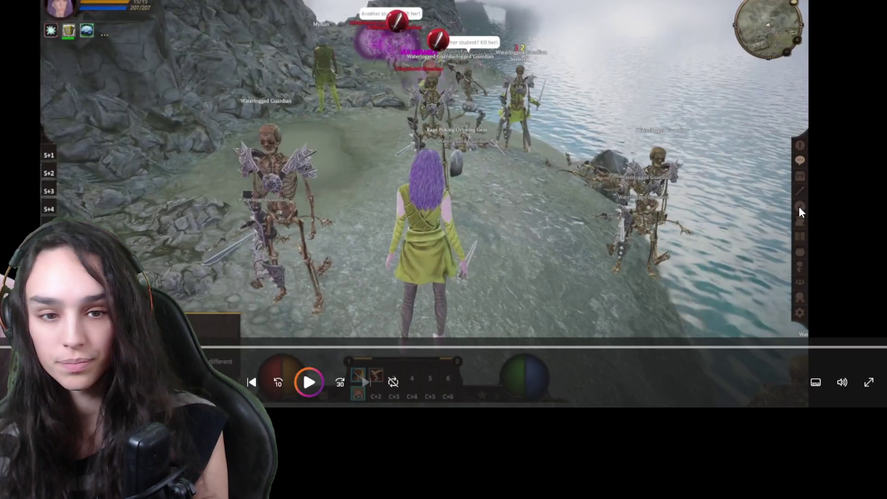
Show the paused video fullscreen.
left_click(869, 383)
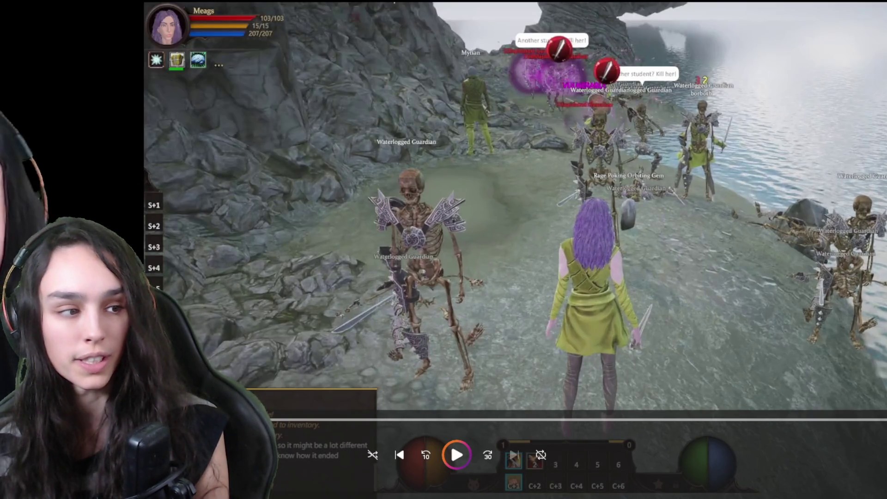
Exit fullscreen and resume playing the exported video.
key("Escape")
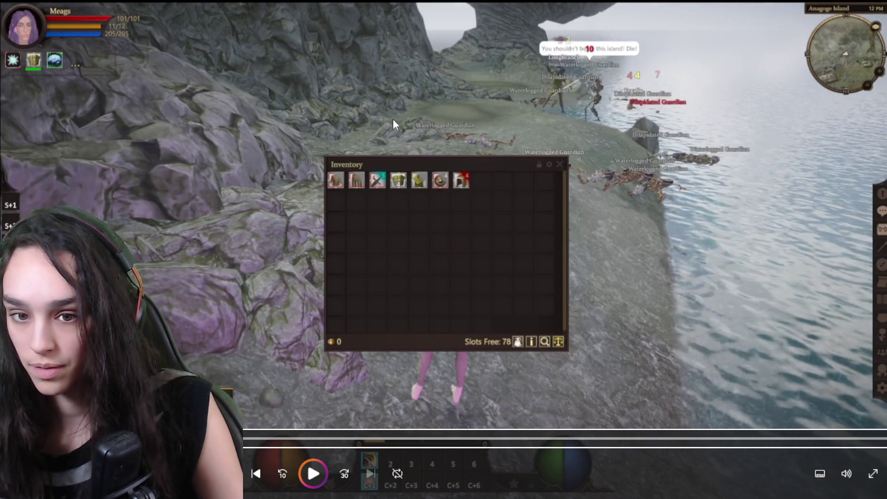
key("space")
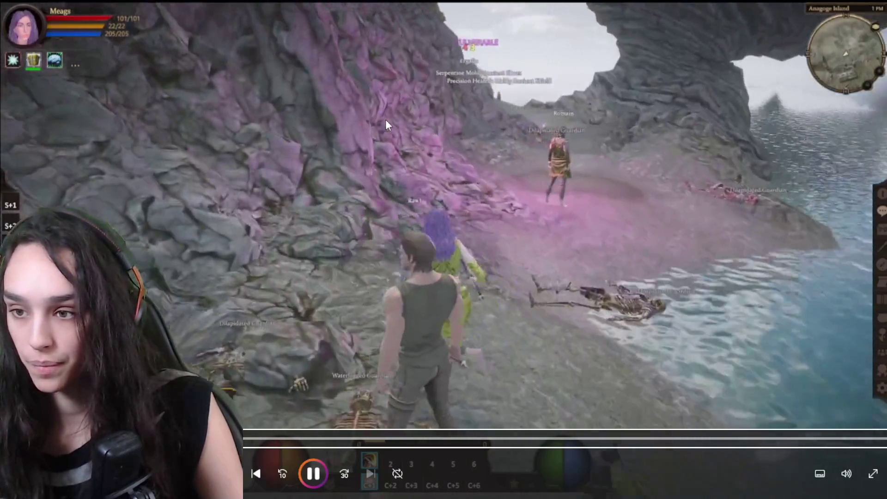
Pause at the rocky cliff, skip back and replay it, then skip forward and resume playback.
key("space")
key("Left")
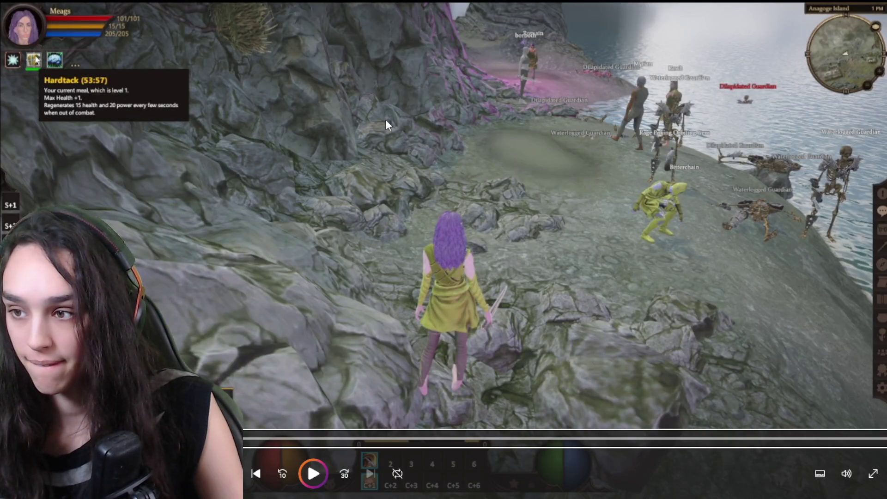
key("space")
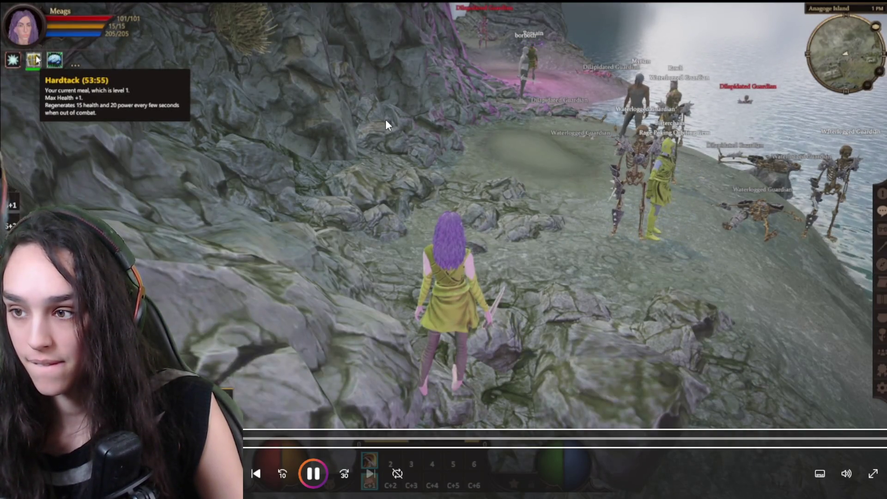
key("space")
key("Right")
key("Right")
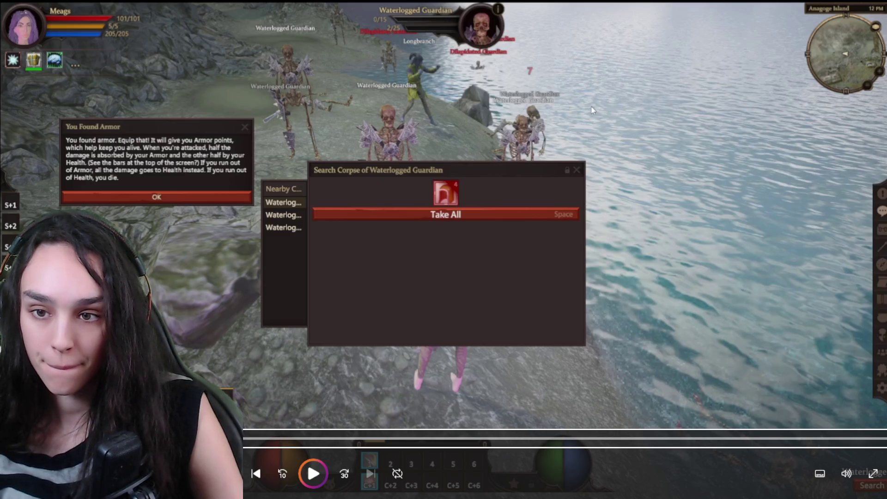
key("space")
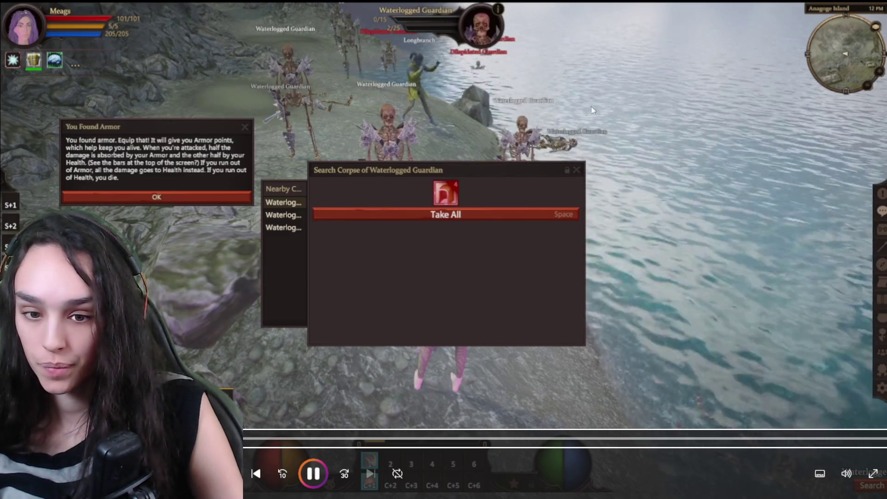